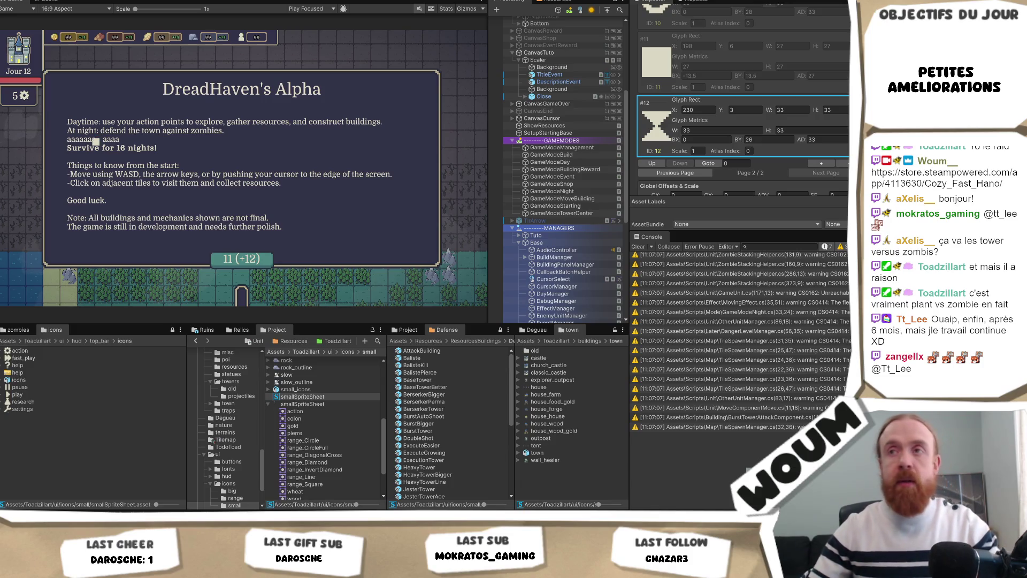
# Set glyph #11's Glyph Metrics to BX 0 and BY 24
pyautogui.click(695, 75)
pyautogui.write('0')
pyautogui.click(763, 75)
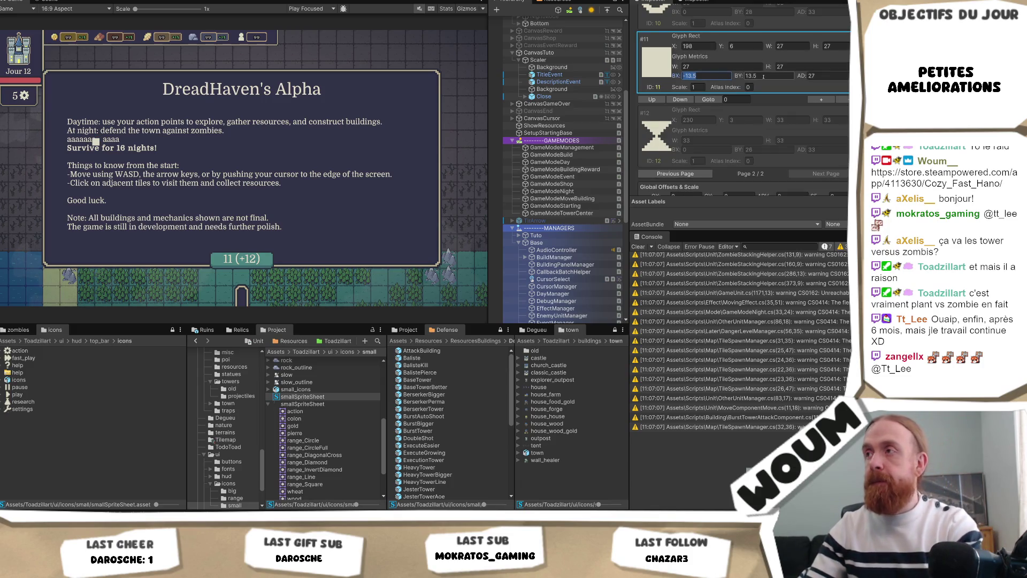
pyautogui.write('22')
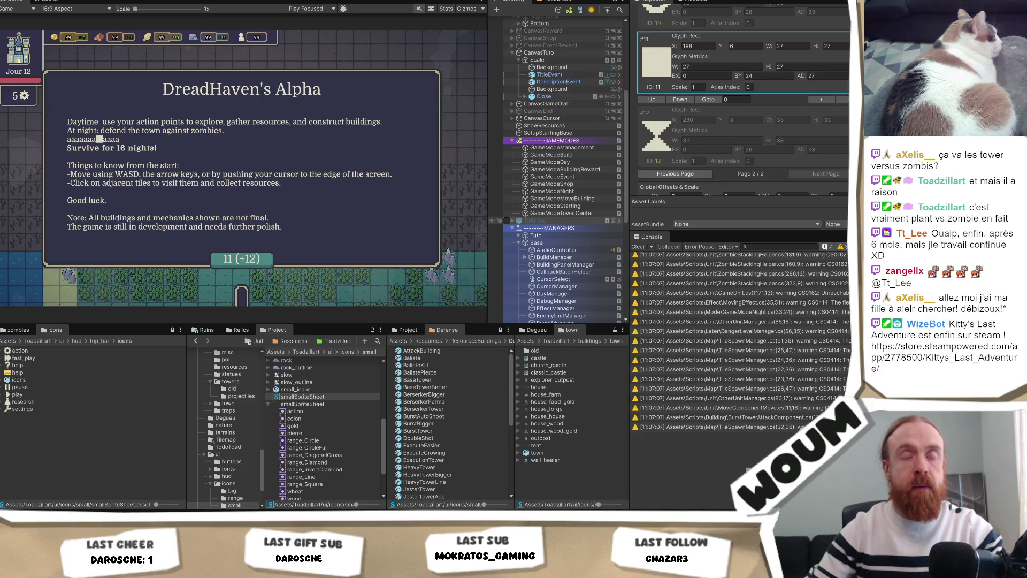
# Go back to page 1 of the Sprite Glyph Table and scroll down to glyphs #7–#9
pyautogui.click(765, 76)
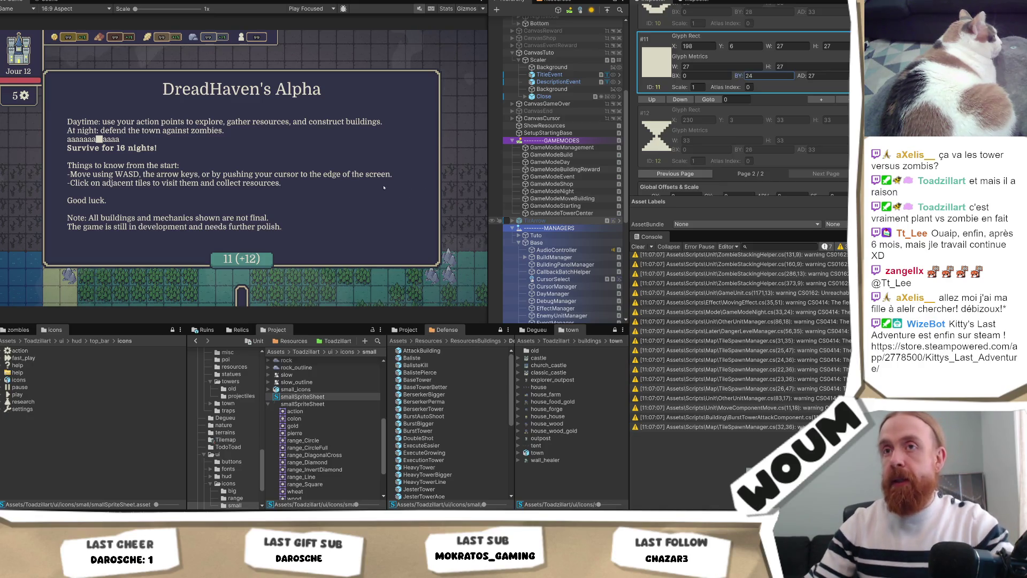
pyautogui.scroll(3, 809, 125)
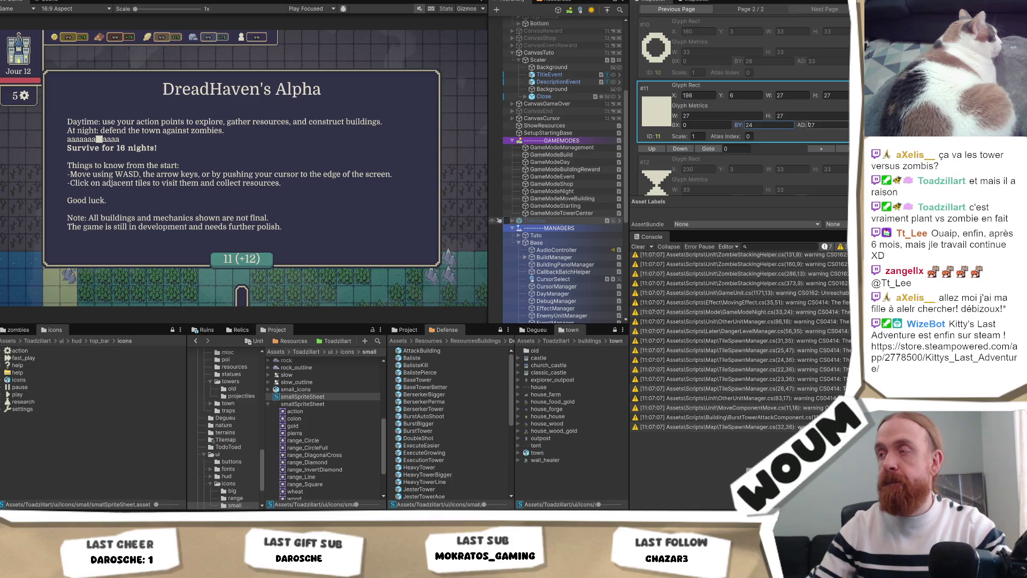
pyautogui.scroll(3, 809, 125)
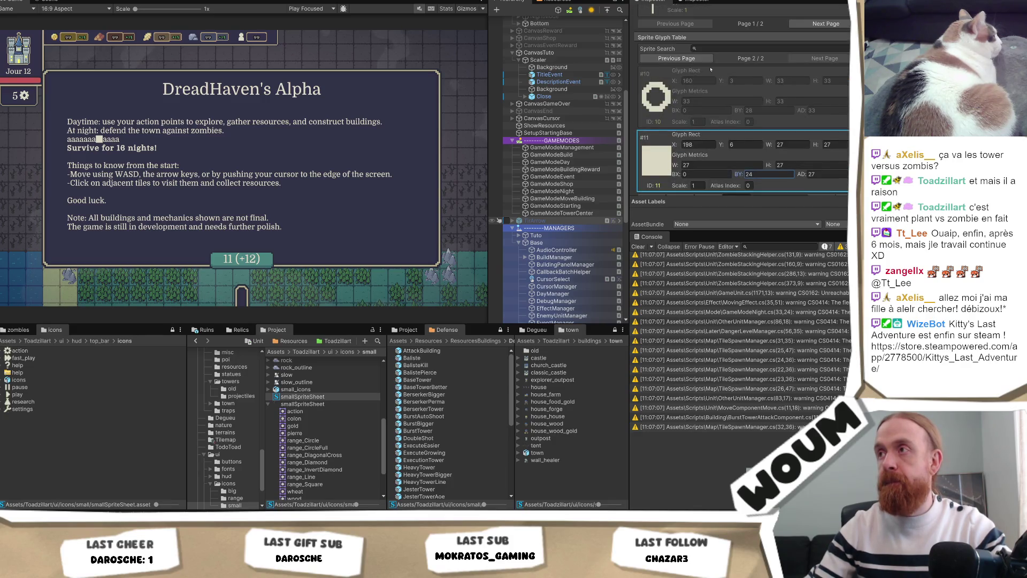
pyautogui.click(690, 58)
pyautogui.scroll(5, 761, 116)
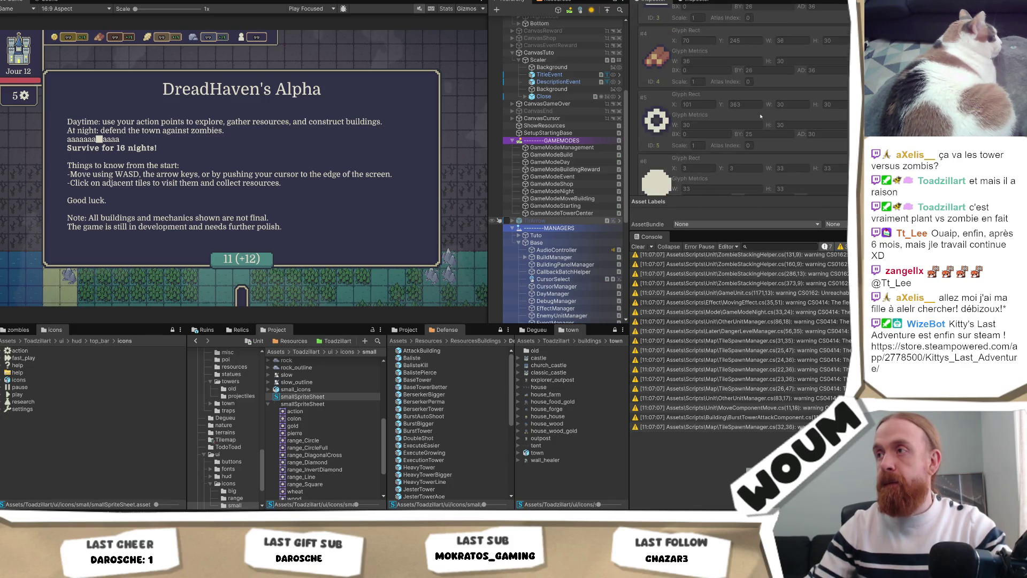
pyautogui.scroll(-9, 760, 116)
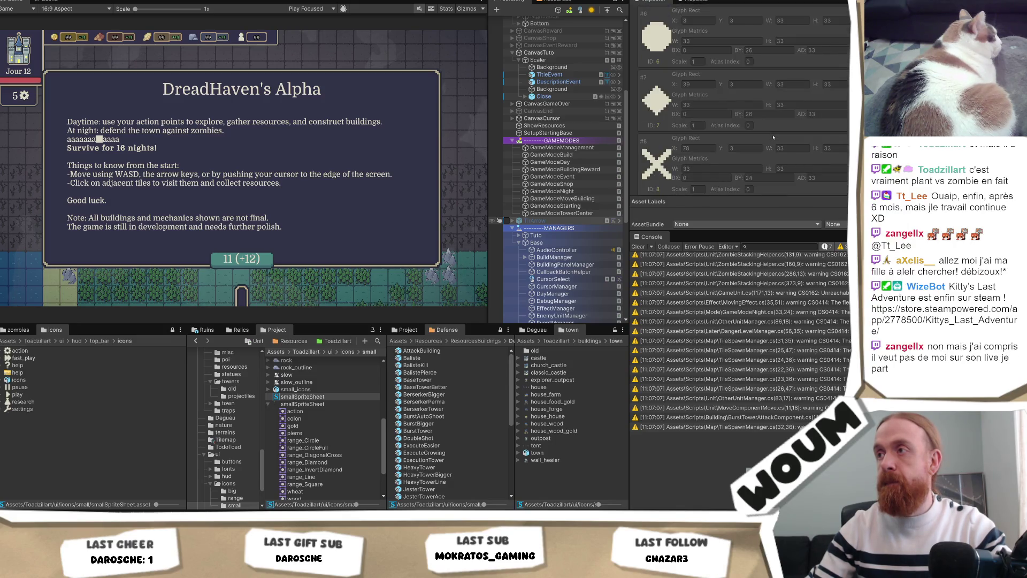
pyautogui.scroll(-4, 774, 137)
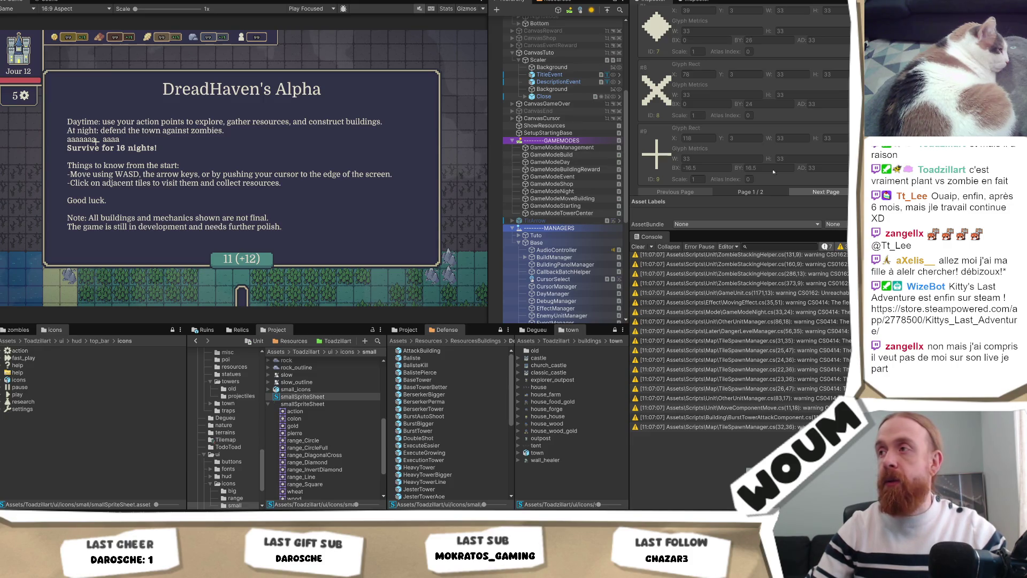
# Give plus-shaped glyph #9 bearings BX 0 and BY 26, leaving its width at 33
pyautogui.click(703, 165)
pyautogui.write('0')
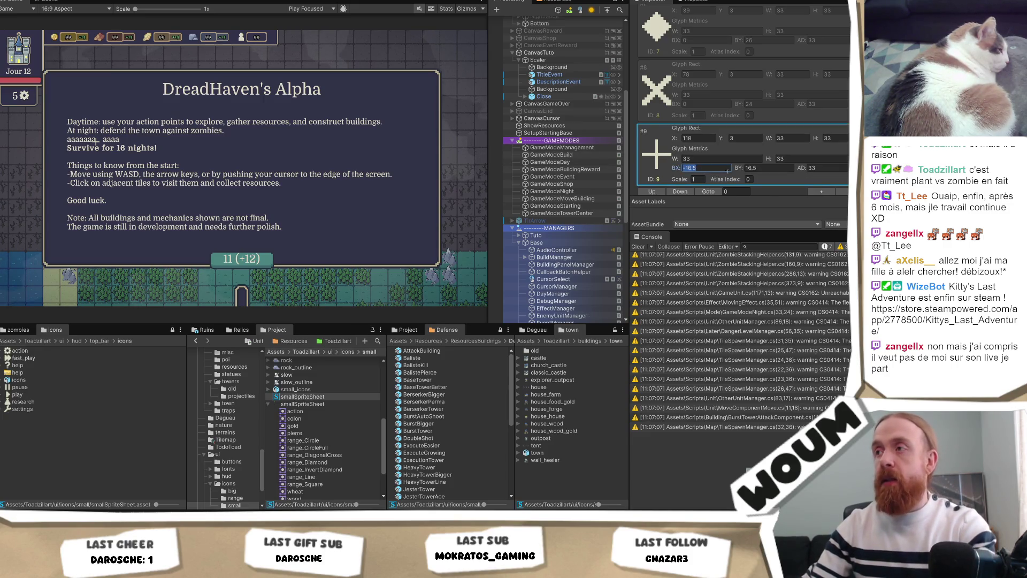
pyautogui.click(756, 168)
pyautogui.write('22')
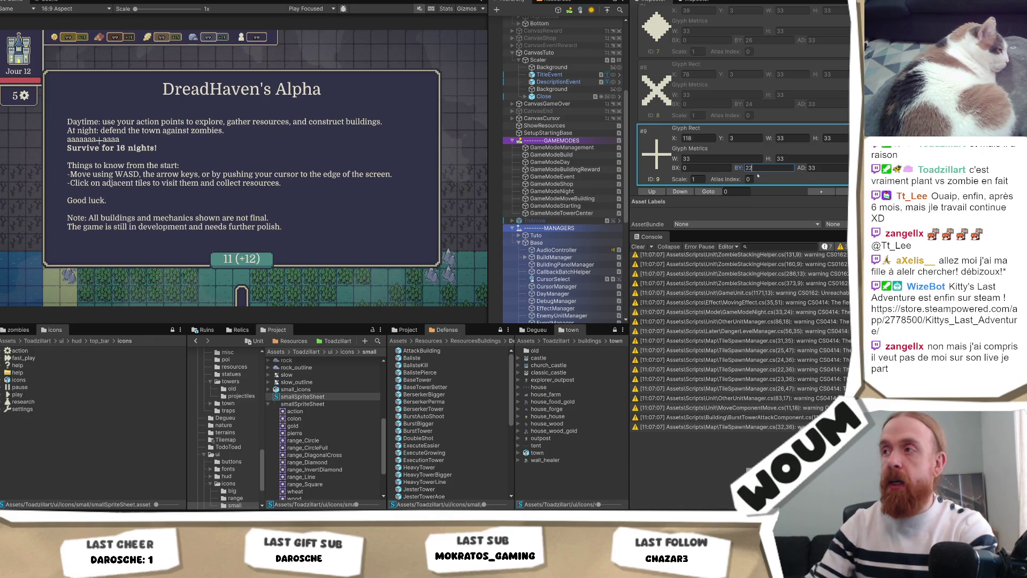
pyautogui.press('Return')
pyautogui.write('6')
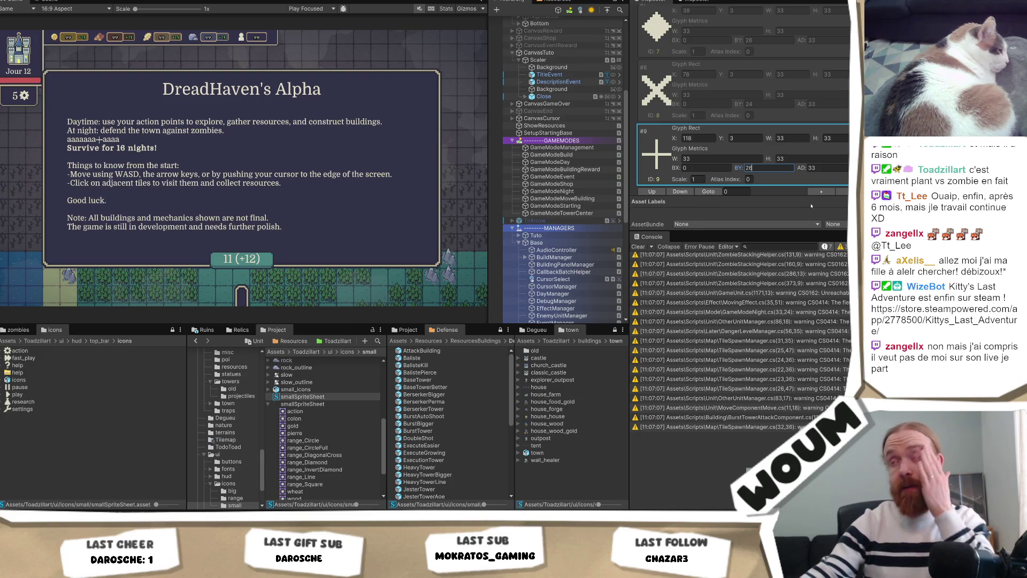
pyautogui.click(703, 160)
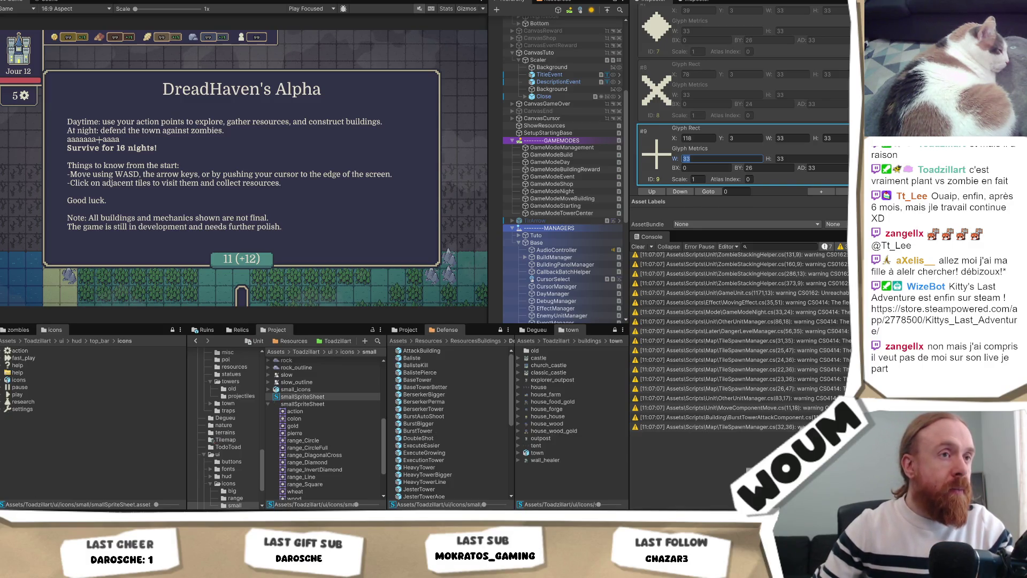
pyautogui.press('Return')
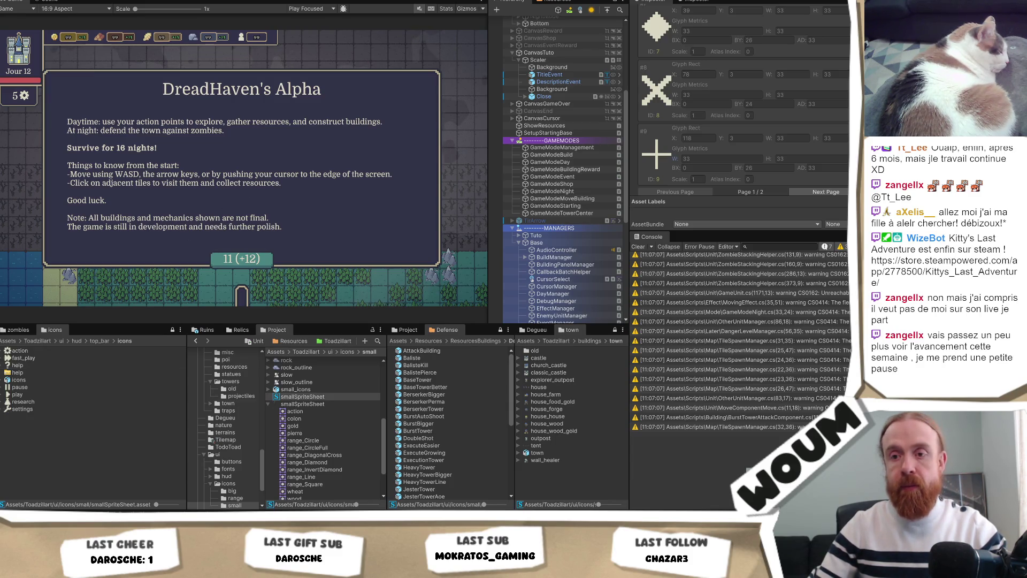
# Select the CanvasTuto > Scaler object in the Hierarchy
pyautogui.scroll(6, 577, 117)
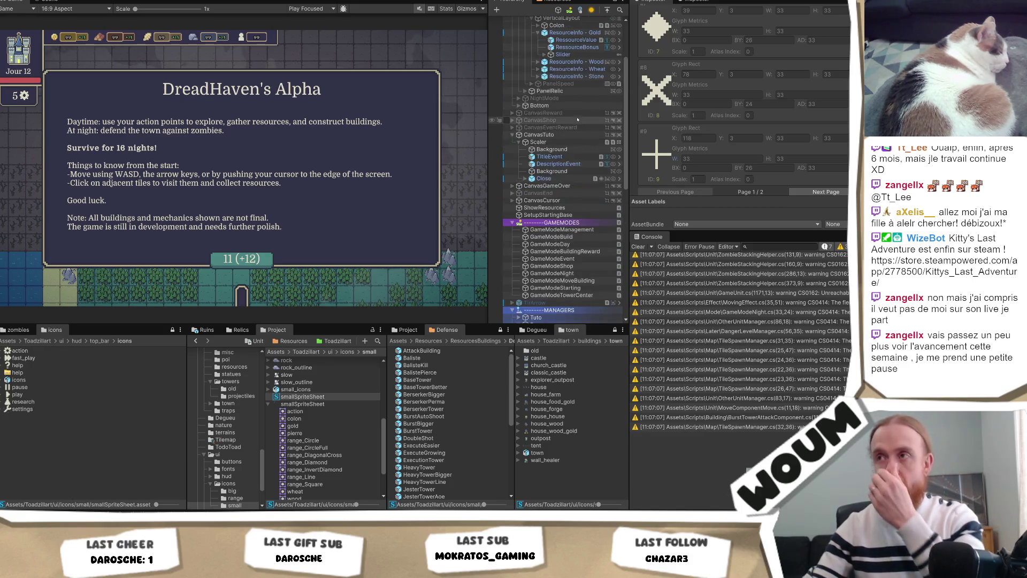
pyautogui.scroll(2, 578, 118)
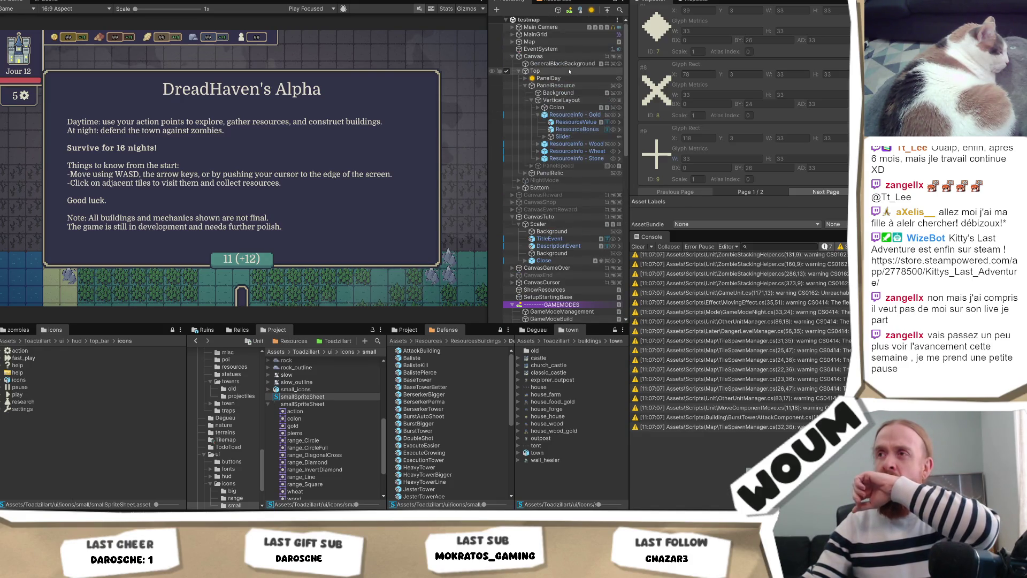
pyautogui.click(559, 86)
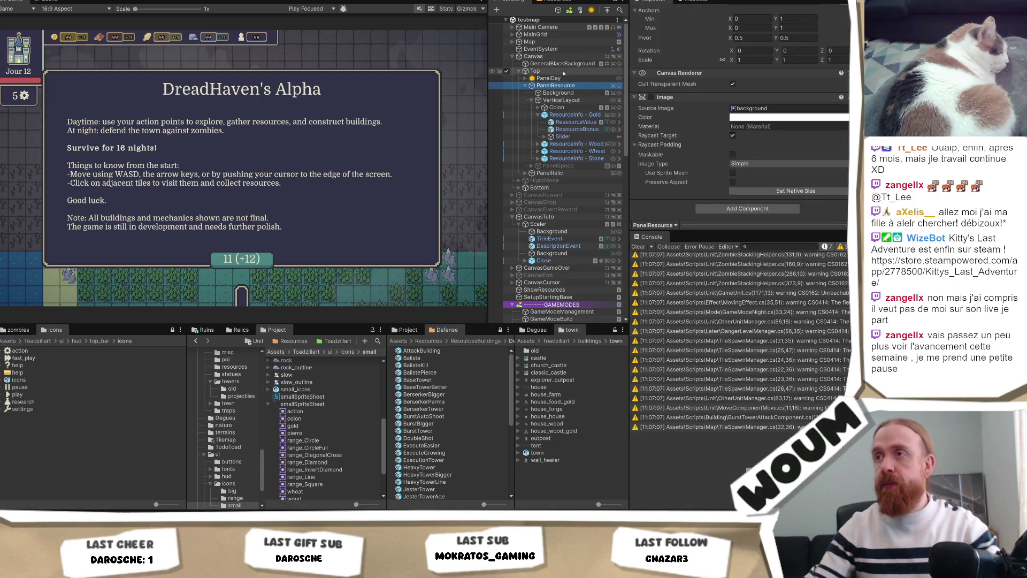
pyautogui.click(542, 216)
pyautogui.scroll(-3, 768, 164)
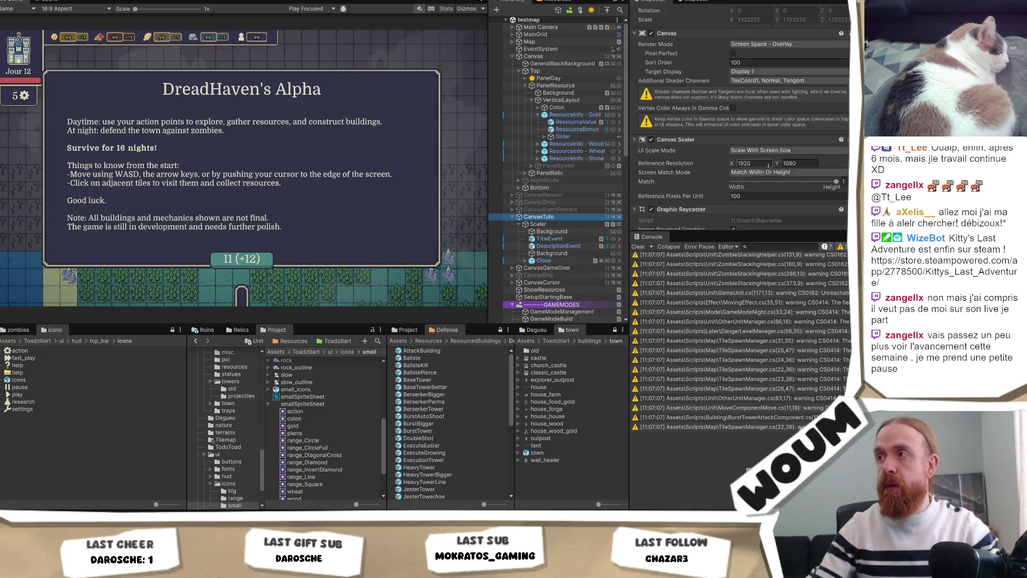
pyautogui.click(538, 224)
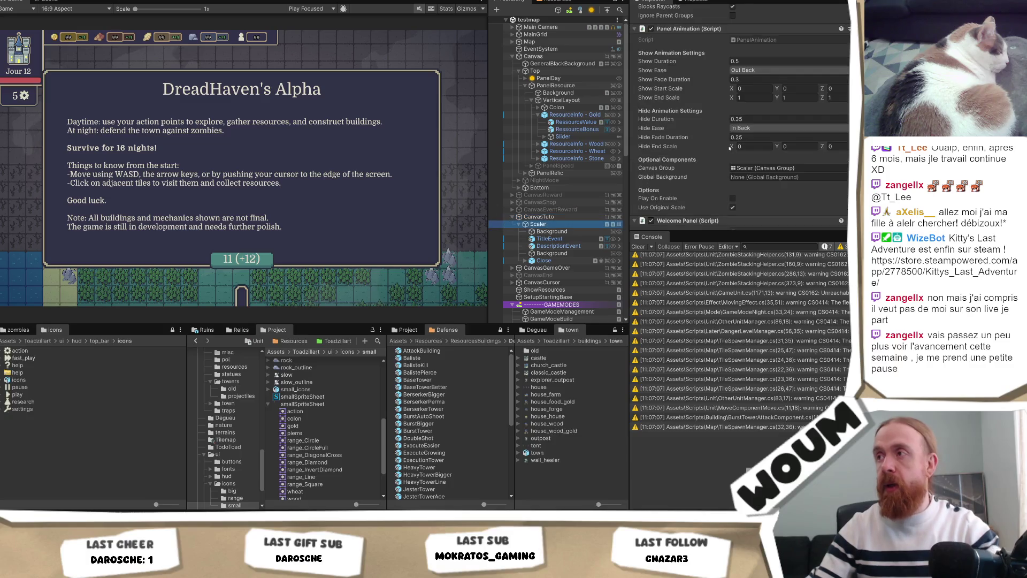
# Set the Scaler's Canvas Group Alpha to 0 to hide the tutorial panel
pyautogui.scroll(1, 749, 145)
pyautogui.scroll(2, 770, 141)
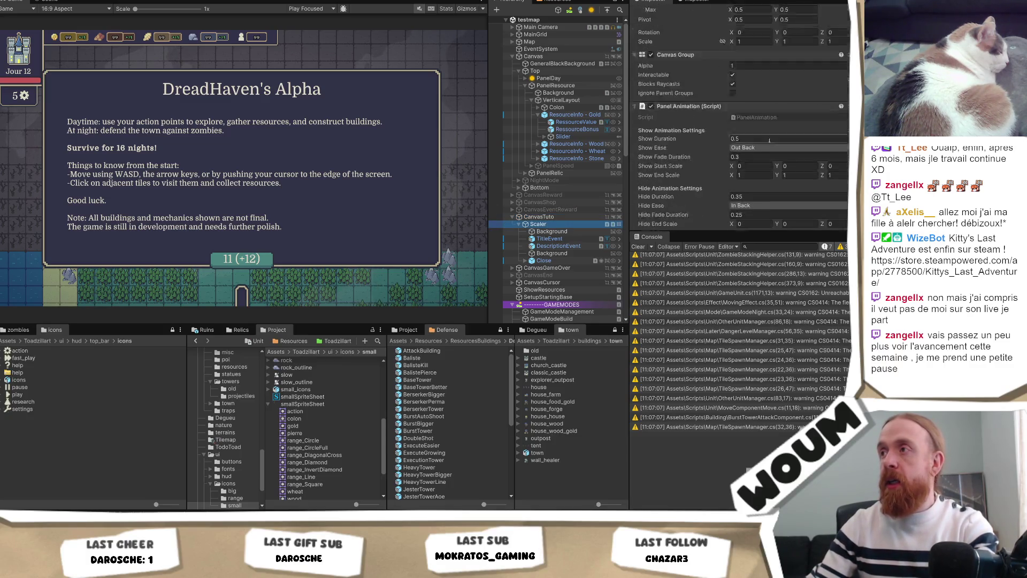
pyautogui.scroll(2, 770, 140)
pyautogui.click(757, 113)
pyautogui.write('0')
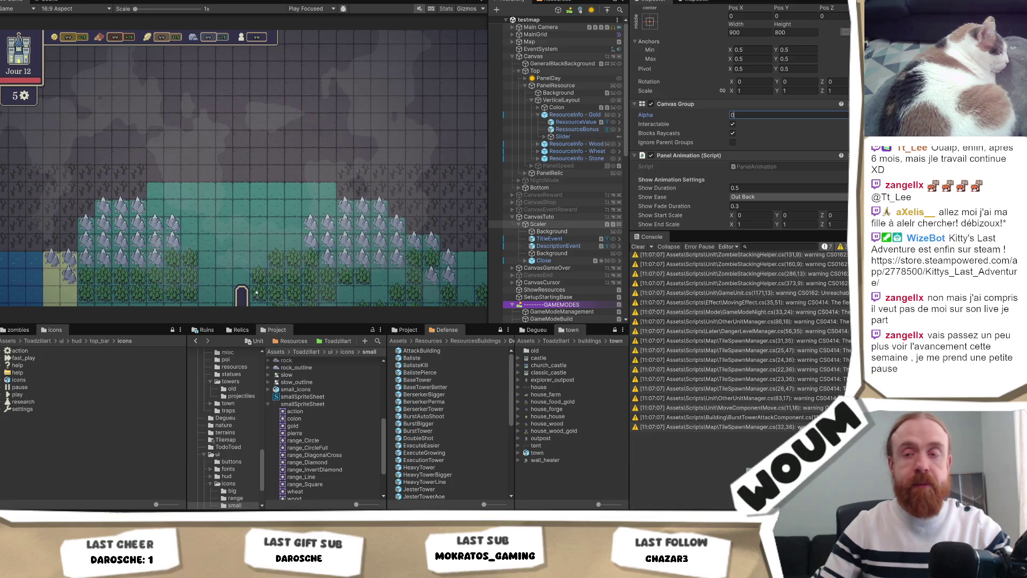
pyautogui.moveTo(112, 521)
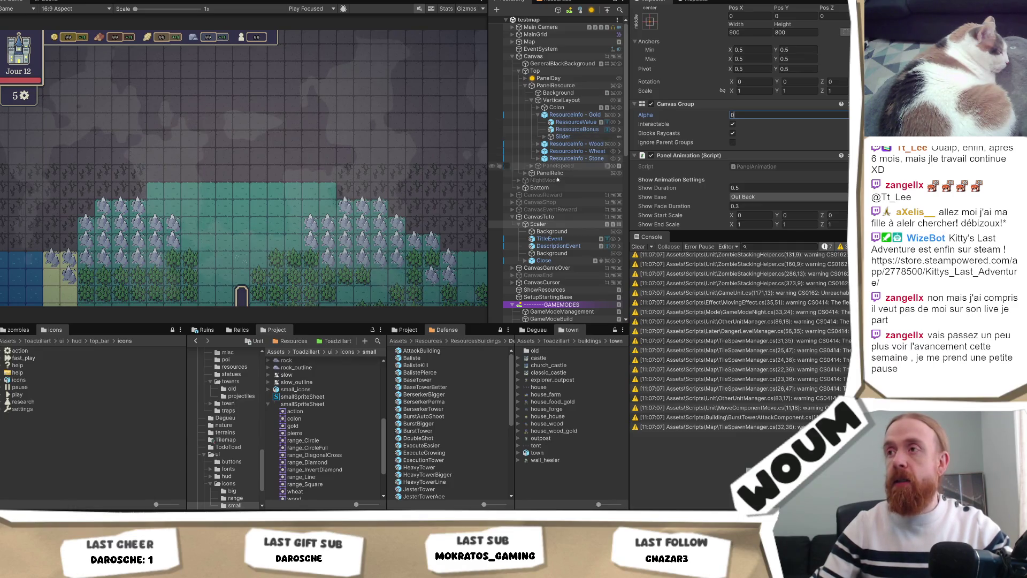
# In Visual Studio, review Range.cs's RangeDirection, then GameTile.cs around line 55
pyautogui.click(127, 510)
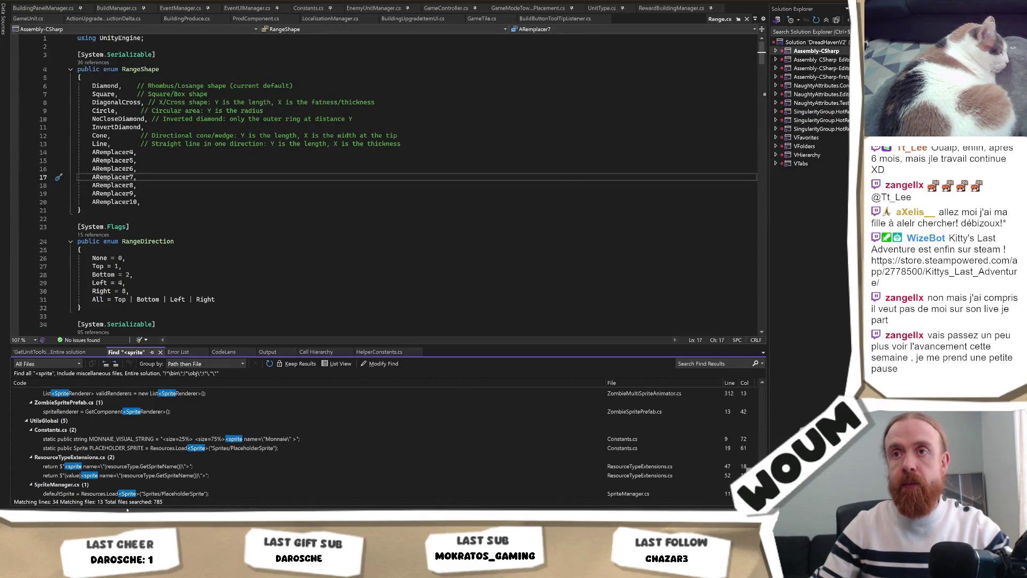
pyautogui.click(289, 204)
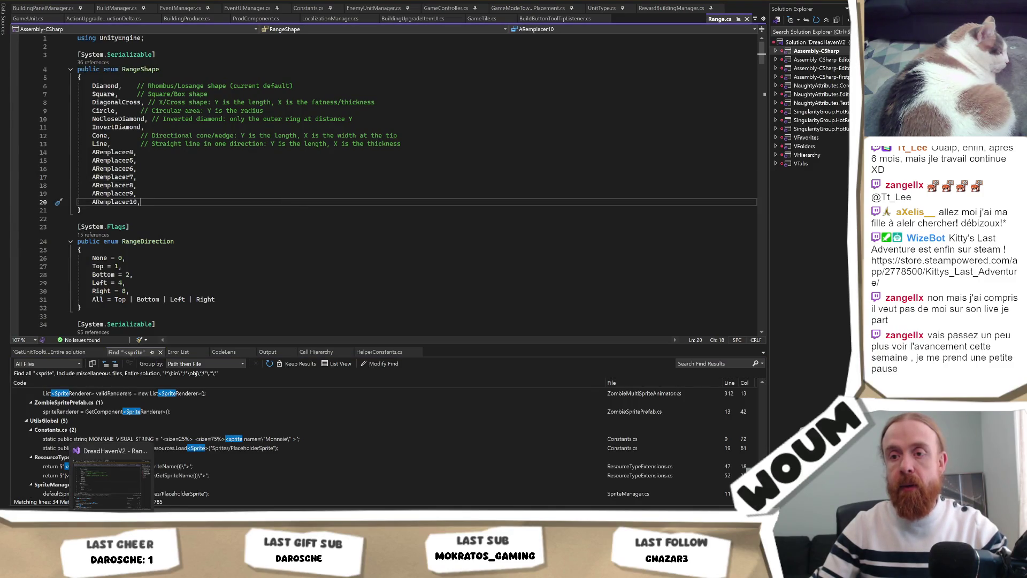
pyautogui.click(281, 267)
pyautogui.hotkey('ctrl', 'Tab')
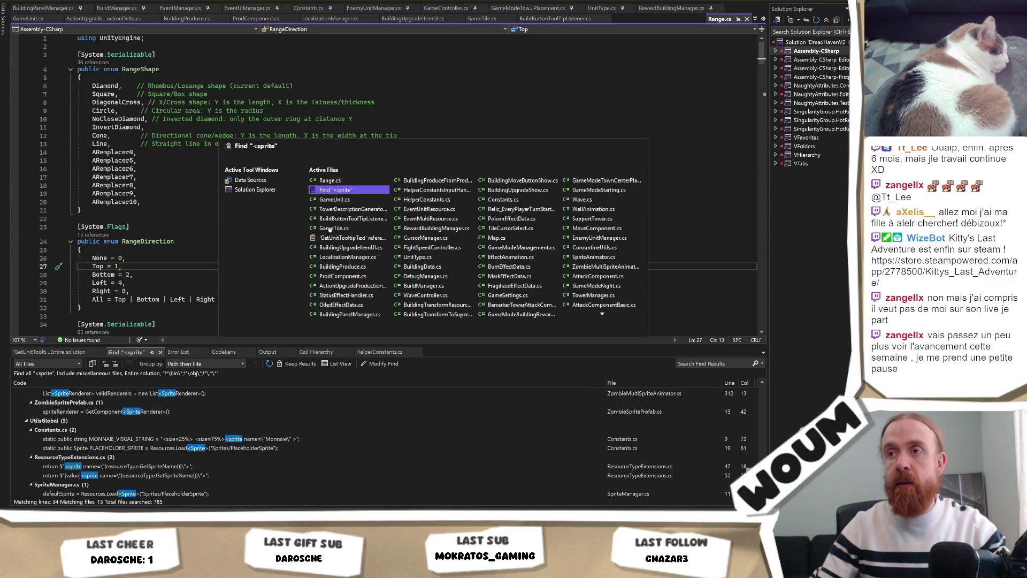
pyautogui.hotkey('ctrl', 'Tab')
pyautogui.hotkey('ctrl', 'Tab')
pyautogui.hotkey('ctrl', 'Tab')
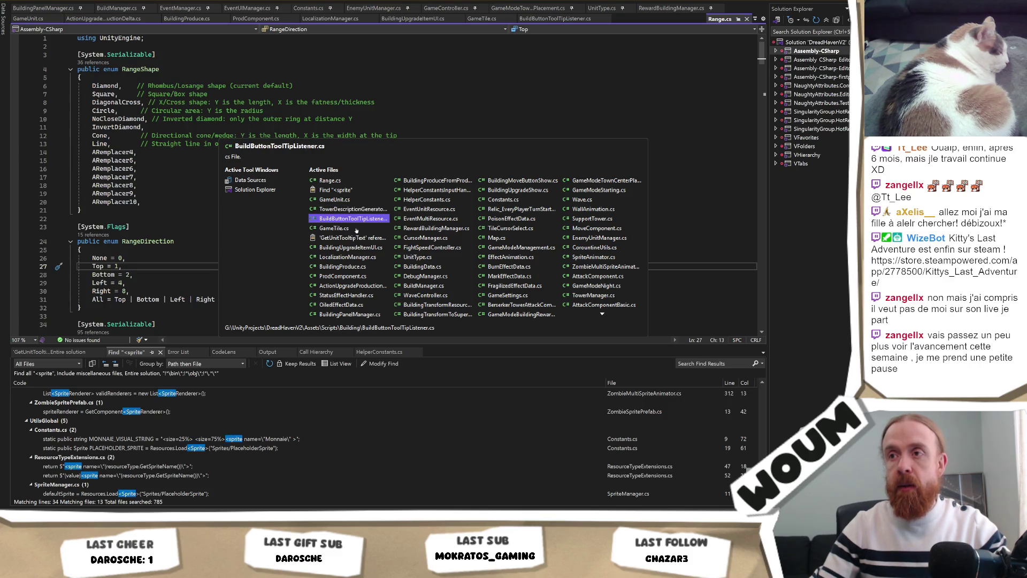
pyautogui.hotkey('ctrl', 'Tab')
pyautogui.scroll(-6, 310, 238)
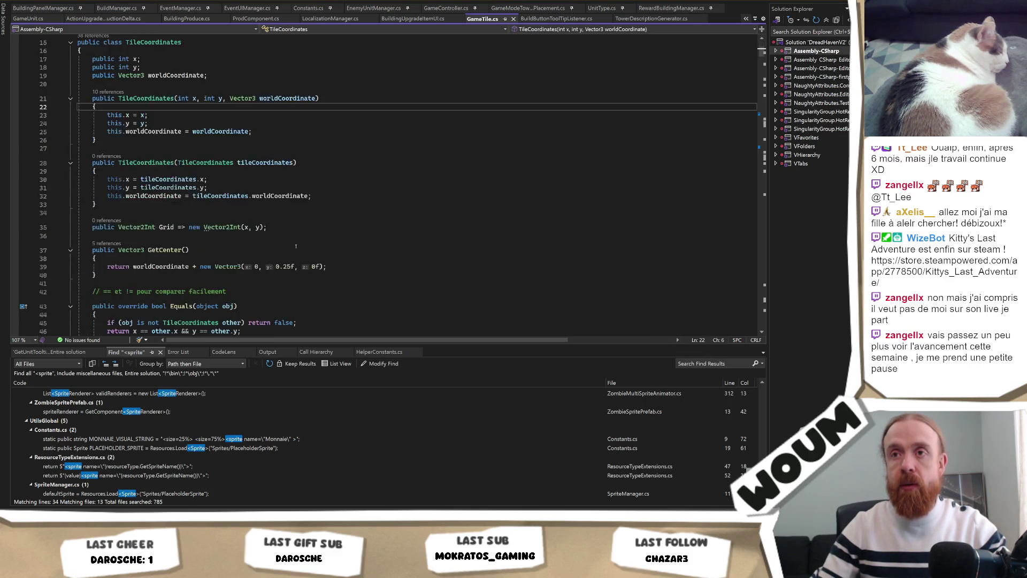
pyautogui.scroll(-3, 309, 238)
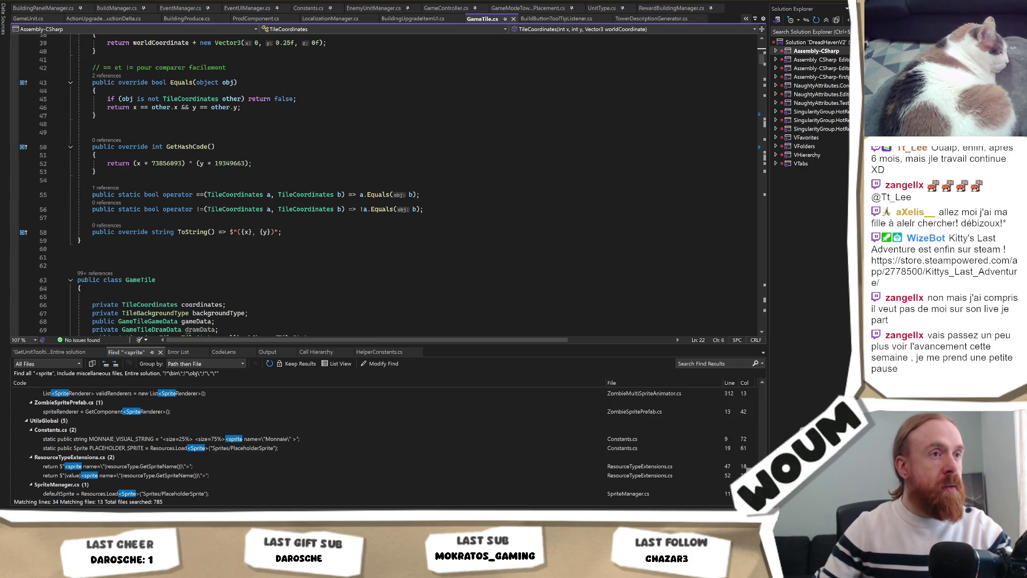
pyautogui.click(421, 195)
# Open BuildingProduce.cs and read through its code
pyautogui.hotkey('ctrl', 'Tab')
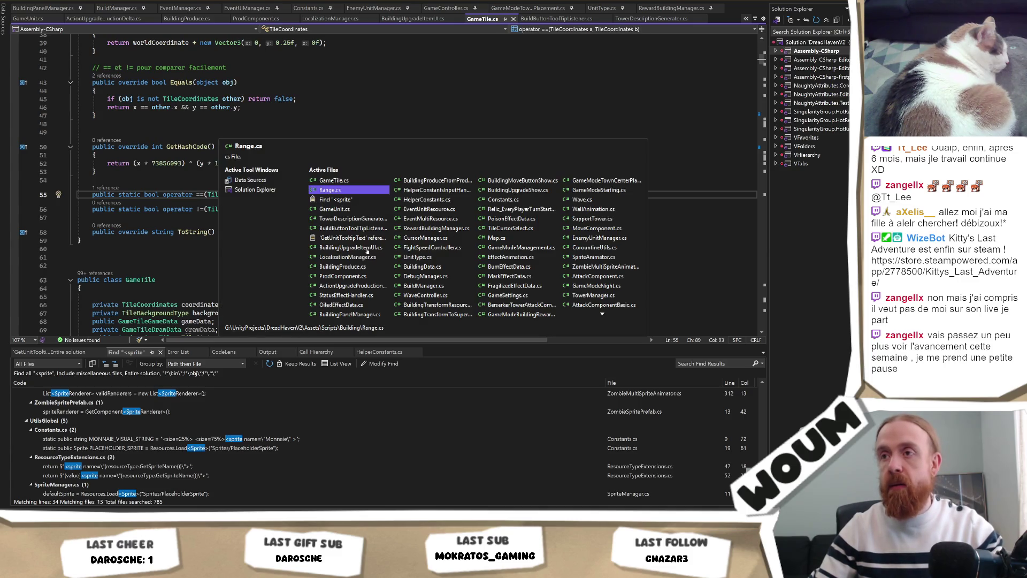
pyautogui.click(360, 267)
pyautogui.scroll(-7, 357, 251)
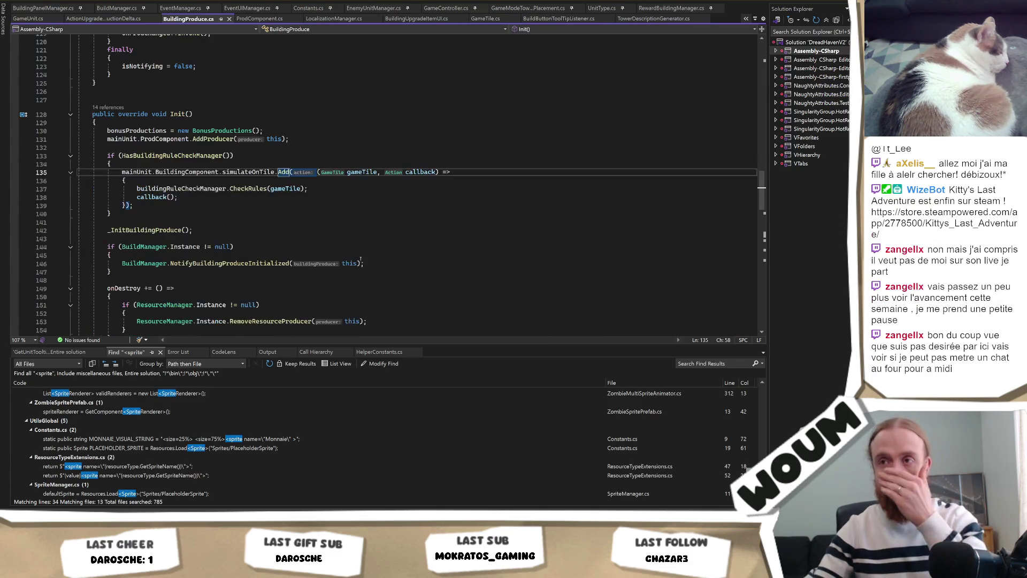
pyautogui.scroll(-10, 357, 250)
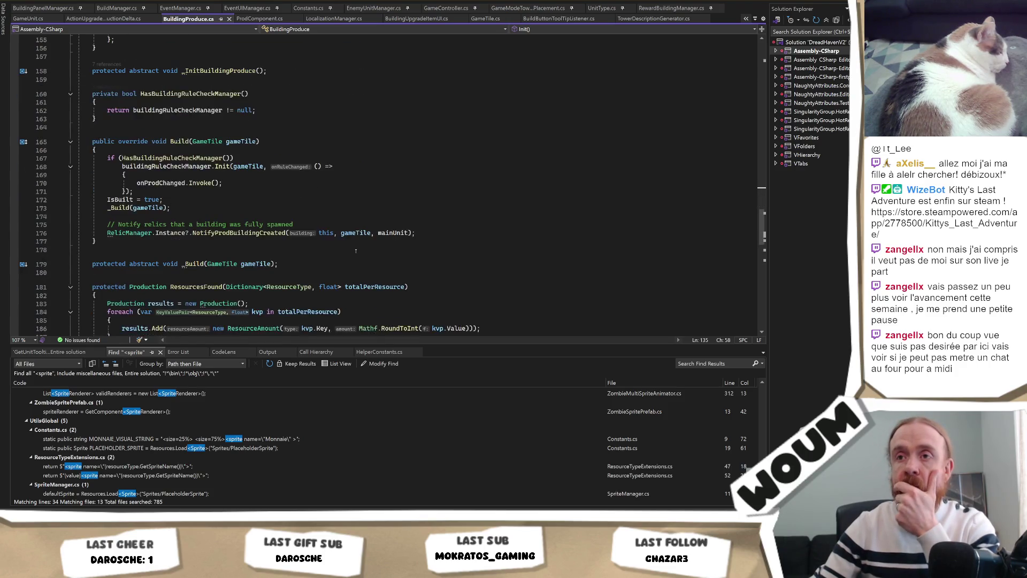
pyautogui.scroll(20, 377, 198)
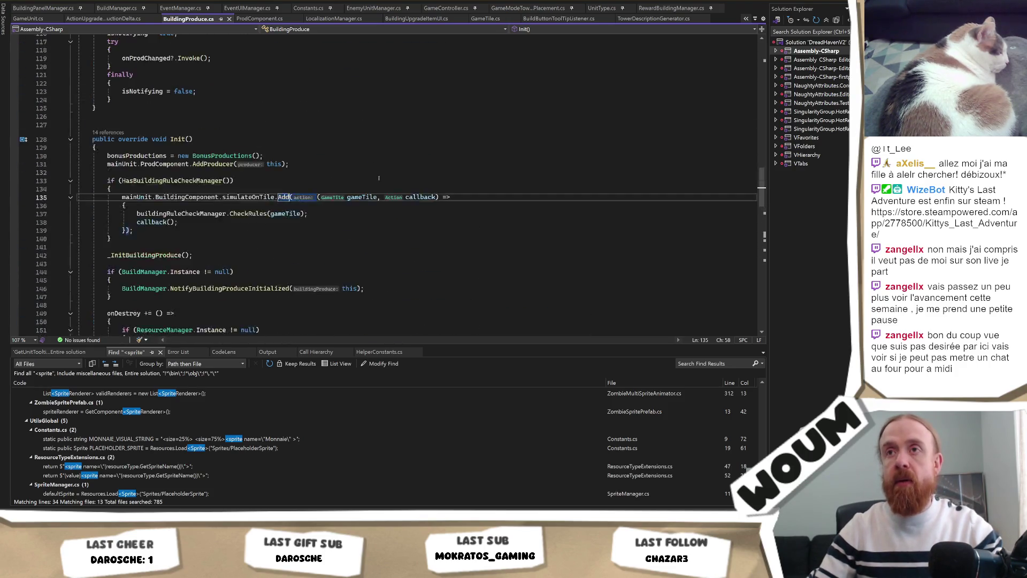
pyautogui.scroll(10, 390, 178)
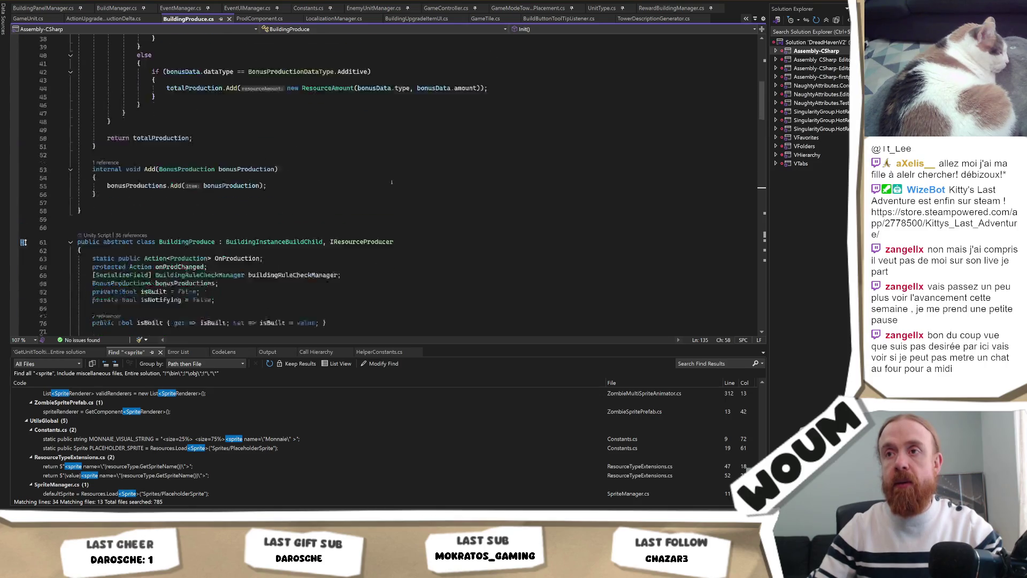
pyautogui.scroll(-20, 393, 180)
pyautogui.scroll(-20, 396, 182)
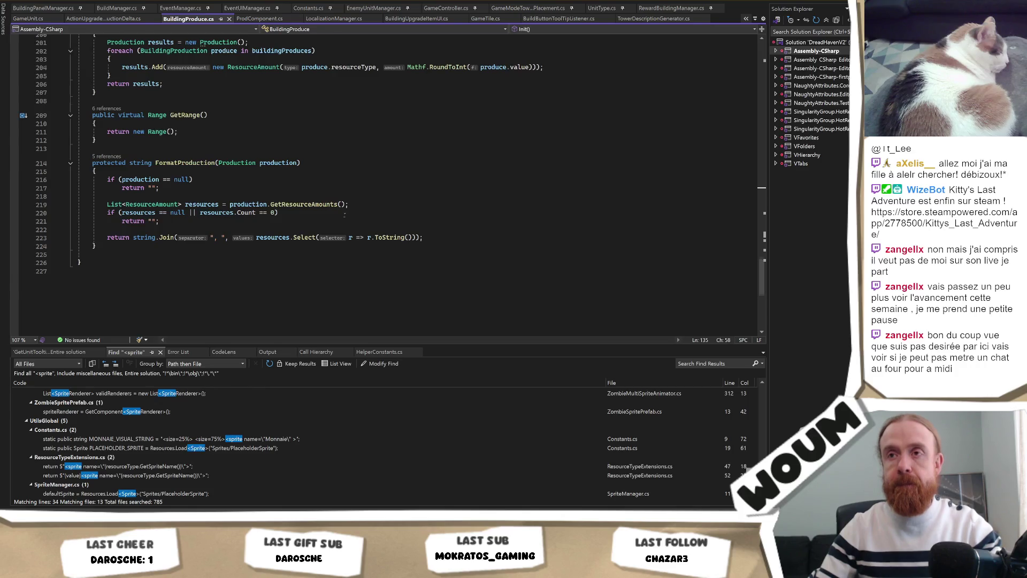
pyautogui.scroll(2, 345, 214)
pyautogui.scroll(12, 311, 261)
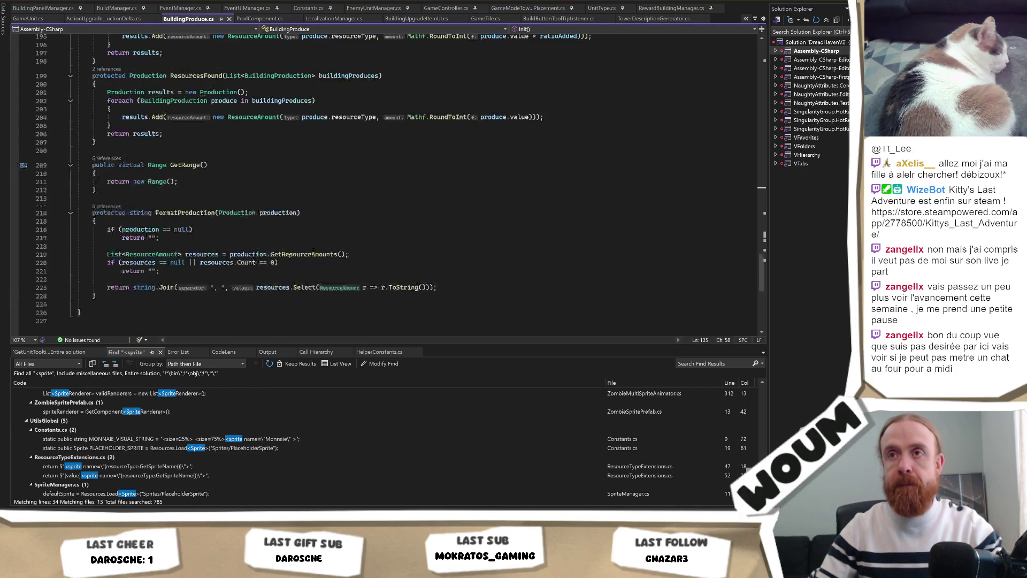
pyautogui.scroll(5, 299, 253)
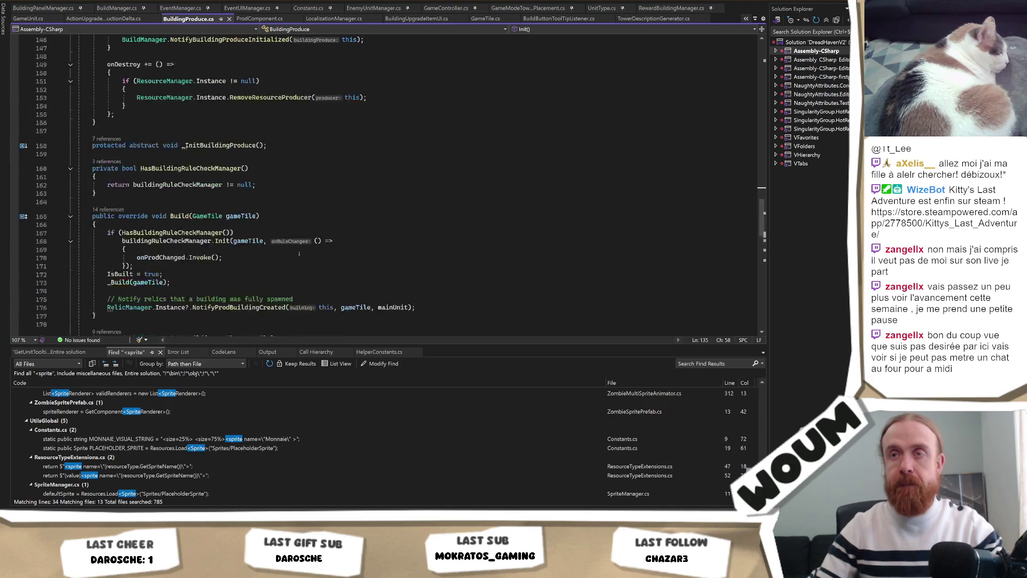
pyautogui.scroll(3, 296, 255)
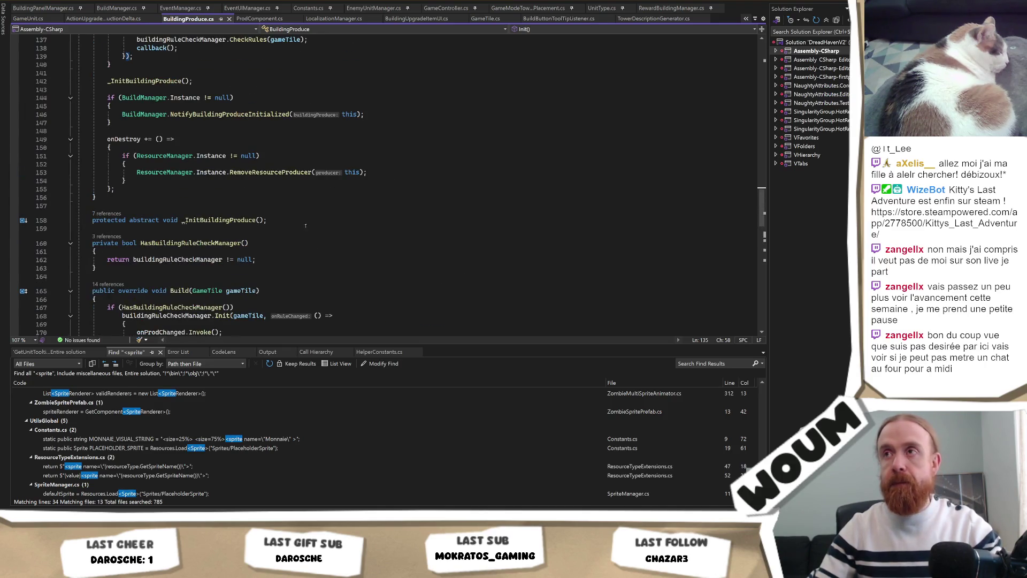
# Search GameTile.cs for "Range" and step through the matches
pyautogui.hotkey('ctrl', 'Tab')
pyautogui.hotkey('ctrl', 'f')
pyautogui.write('Range')
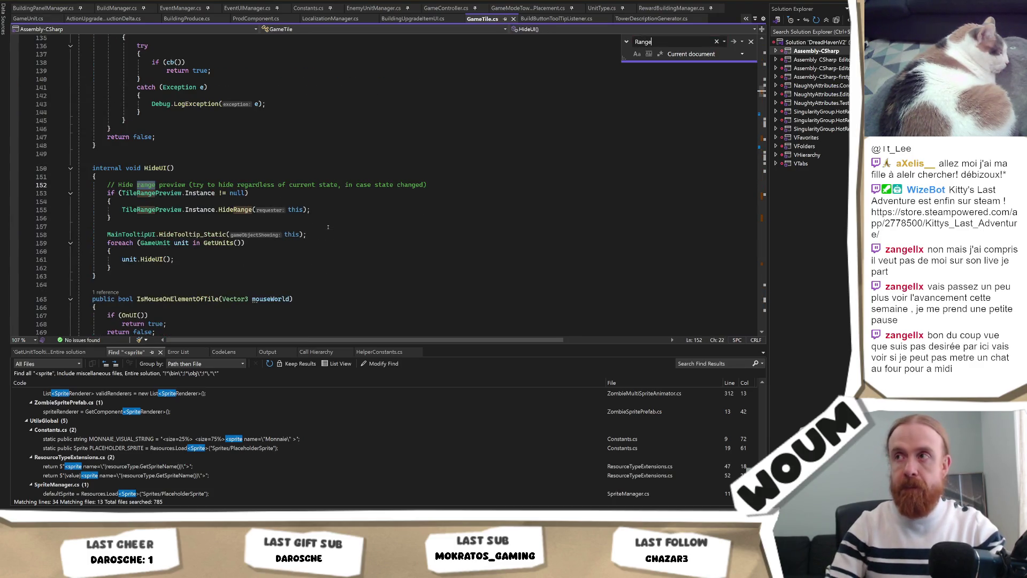
pyautogui.press('Return')
pyautogui.press('Return')
pyautogui.press('Return')
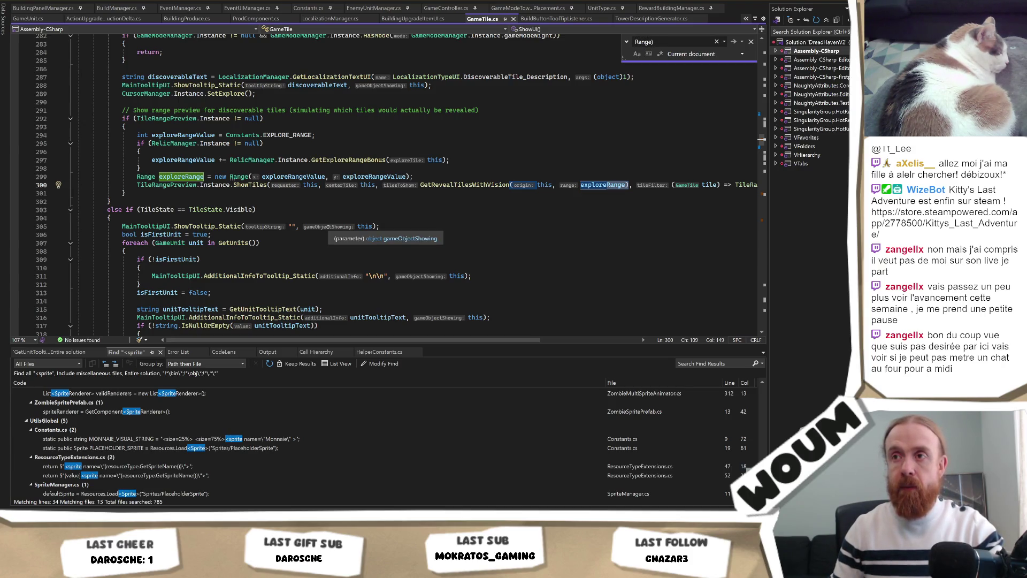
pyautogui.hotkey('ctrl', 'f')
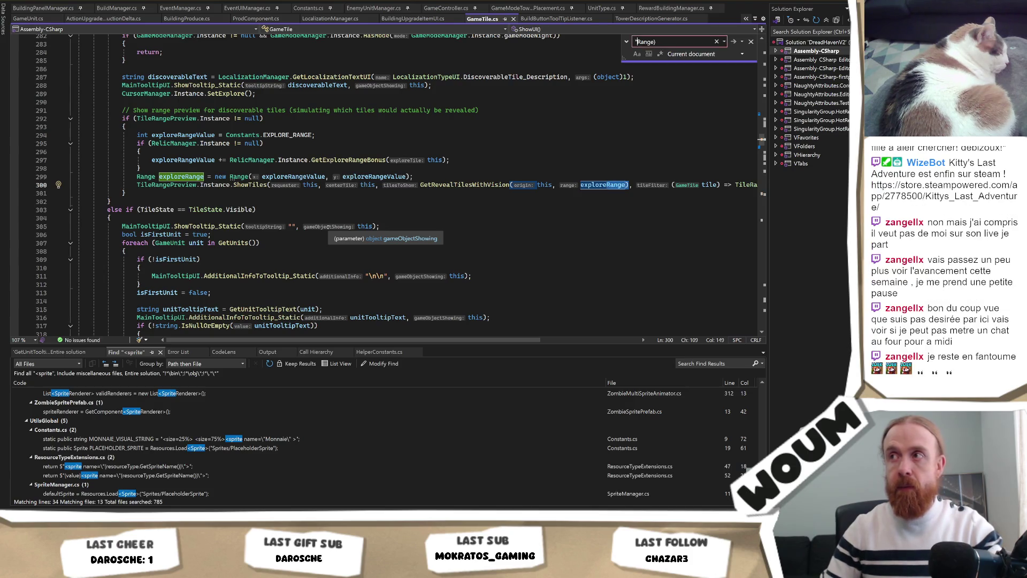
pyautogui.write('"')
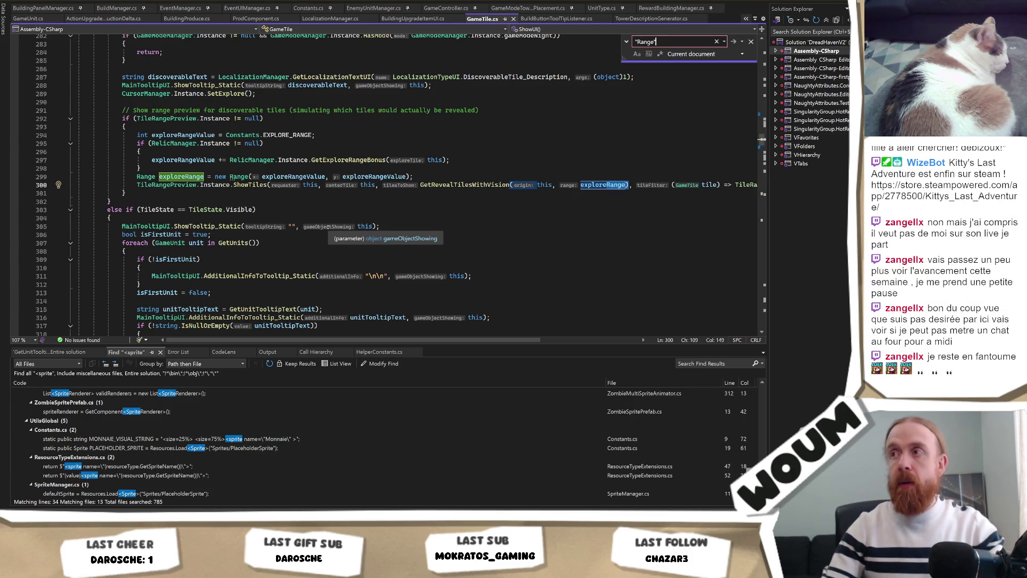
pyautogui.scroll(-7, 310, 210)
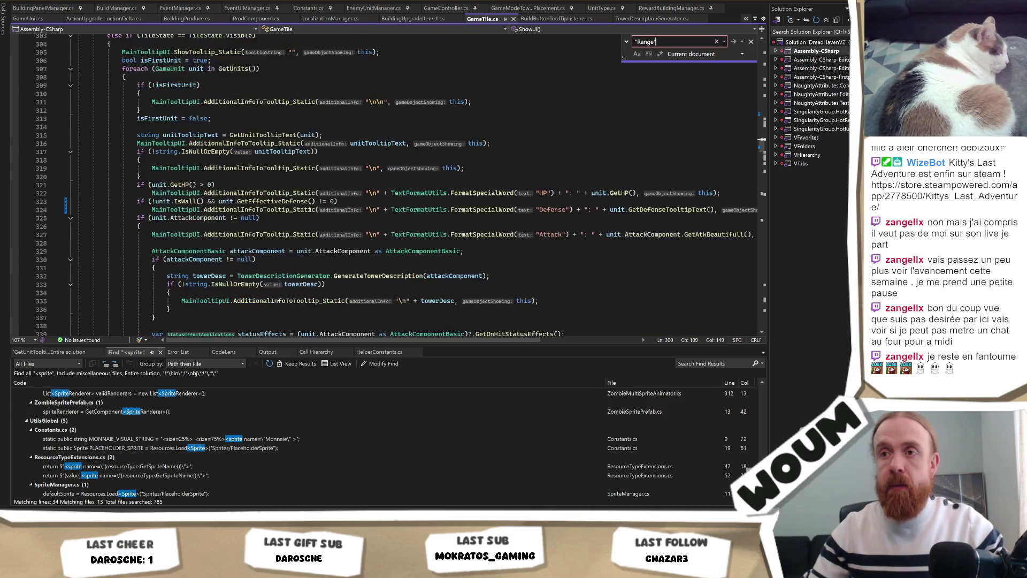
pyautogui.scroll(-5, 310, 210)
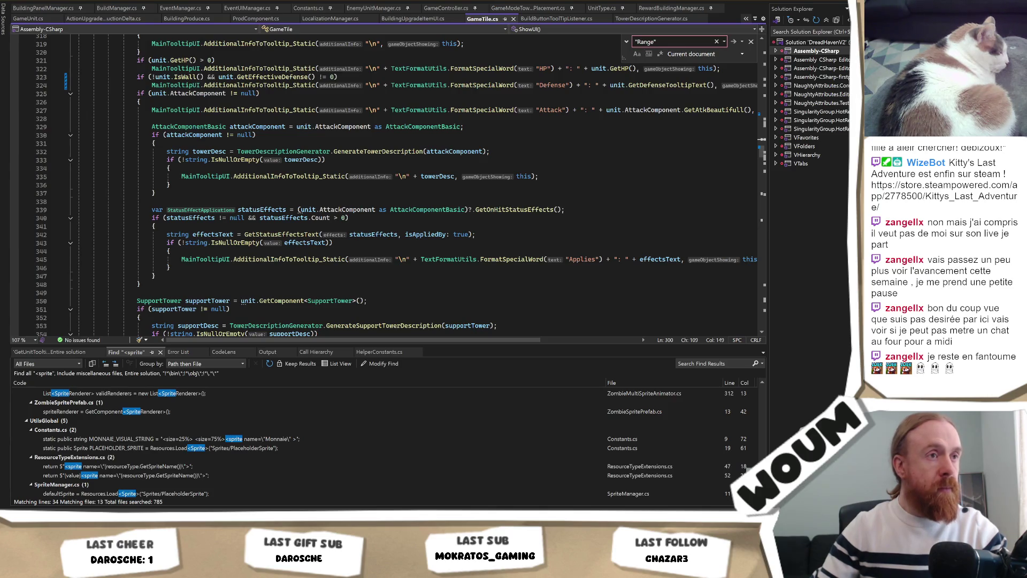
# Search for GetBuildingRange and open GameUnit.cs at FormatRangeForTooltip
pyautogui.click(511, 185)
pyautogui.hotkey('ctrl', 'f')
pyautogui.write('Get')
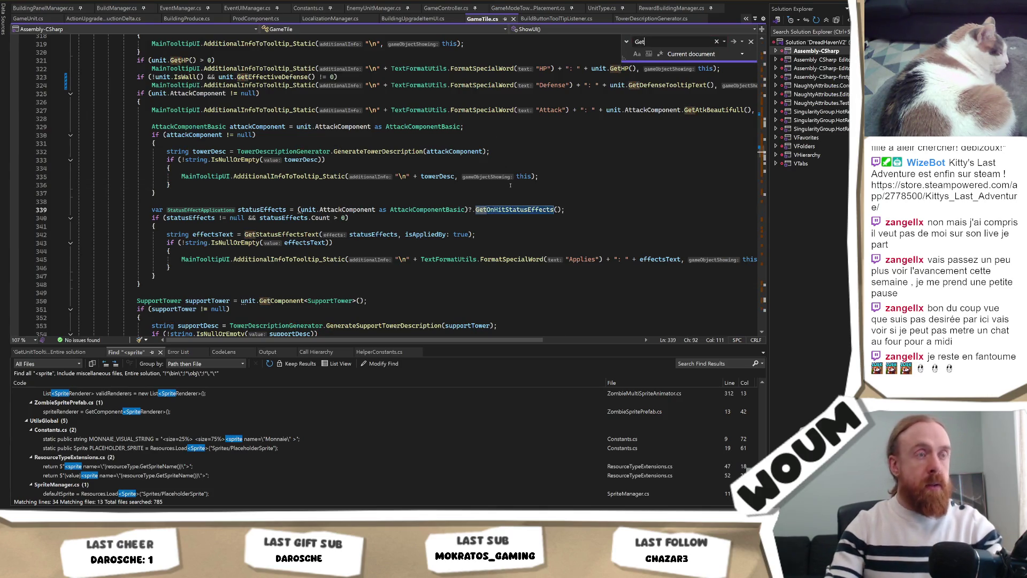
pyautogui.write('Buildi')
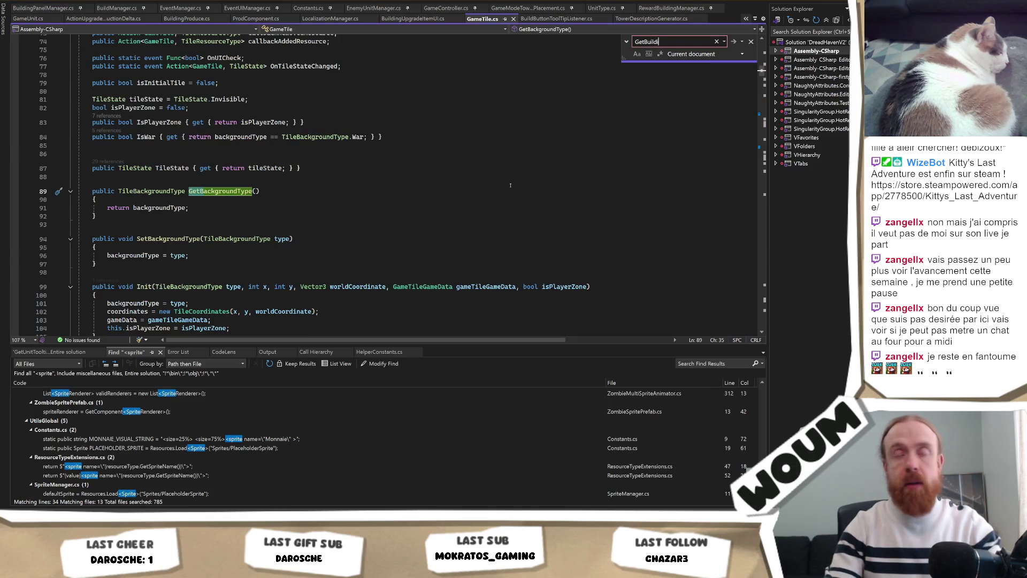
pyautogui.write('ngRange')
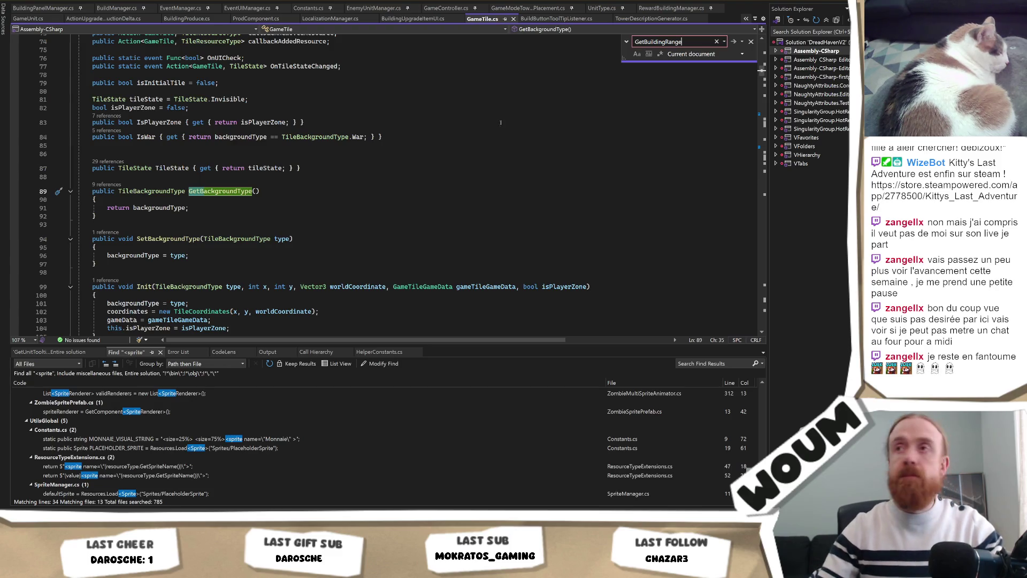
pyautogui.click(459, 131)
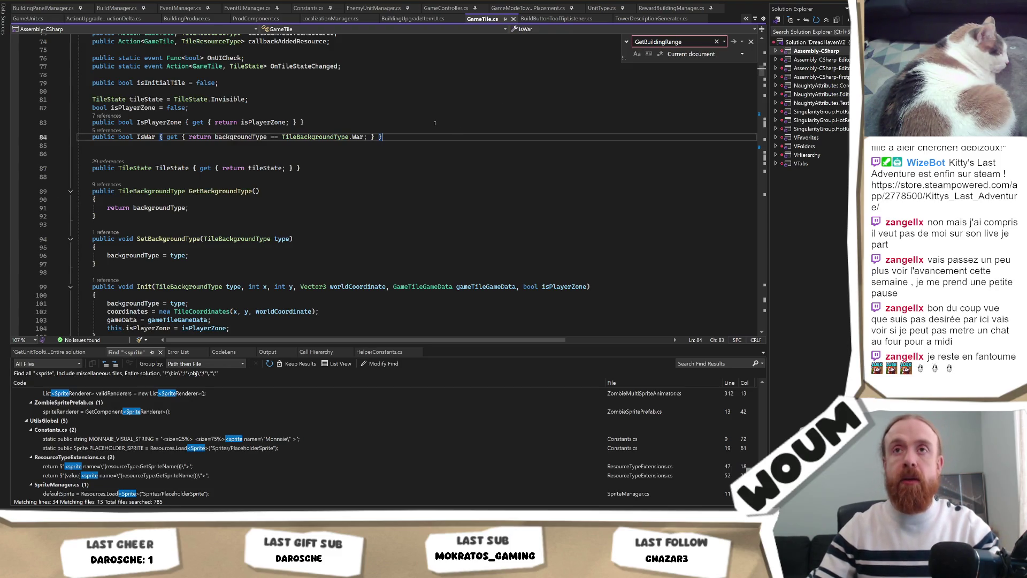
pyautogui.click(27, 18)
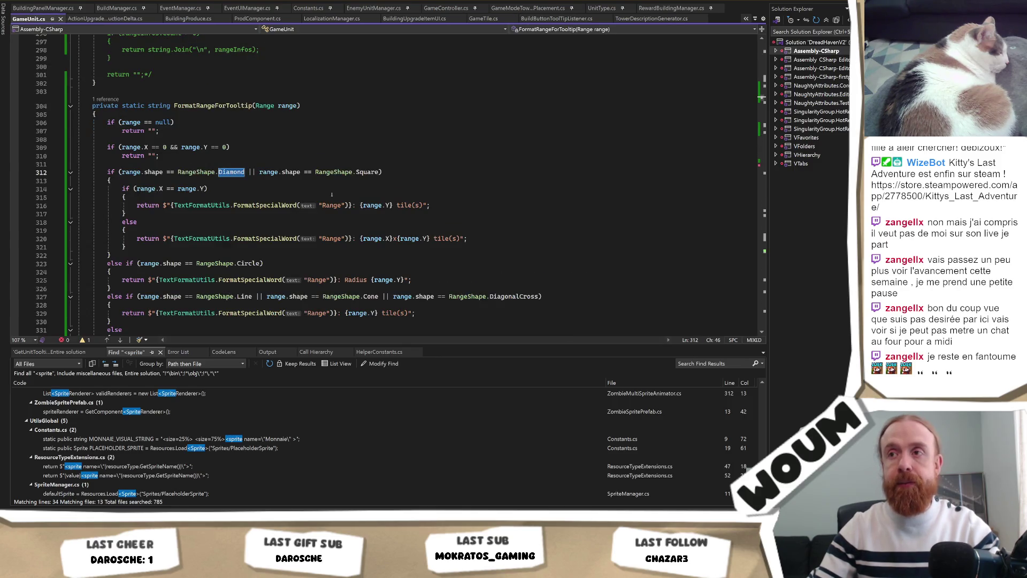
# Insert the range_Line sprite tag after "tile(s)" in the square-range branch on line 316
pyautogui.click(302, 198)
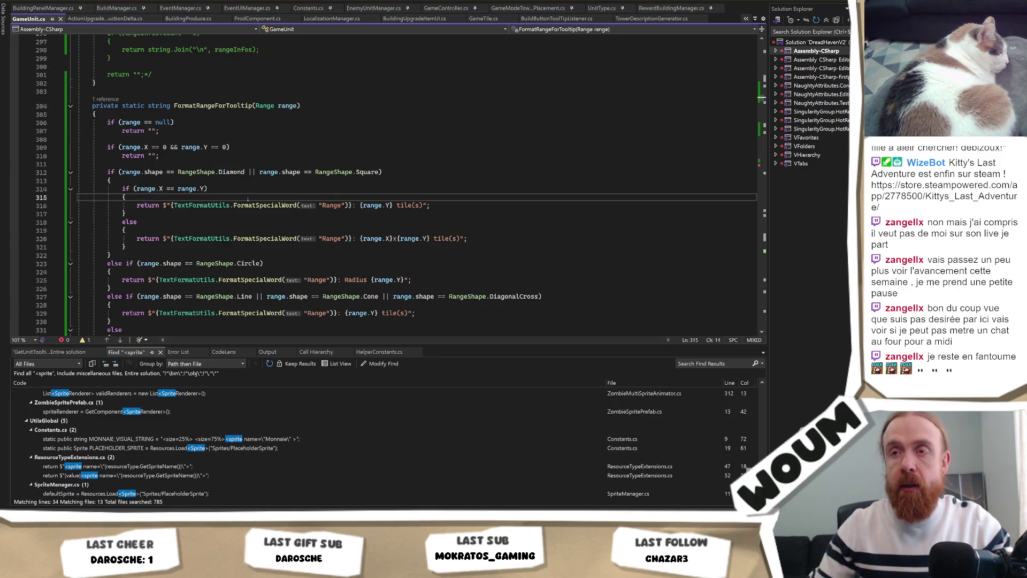
pyautogui.scroll(-2, 242, 209)
pyautogui.scroll(2, 240, 210)
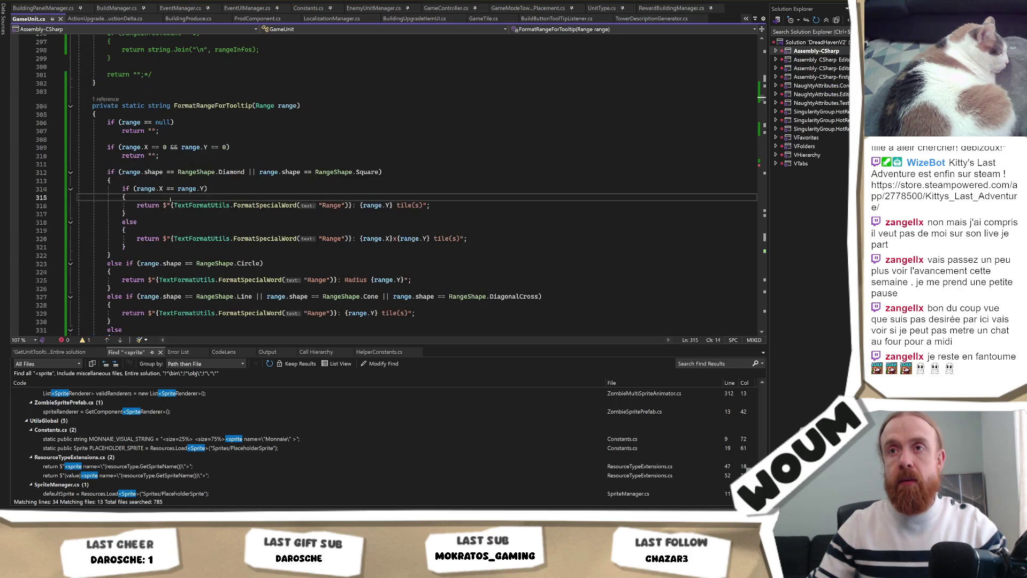
pyautogui.click(424, 205)
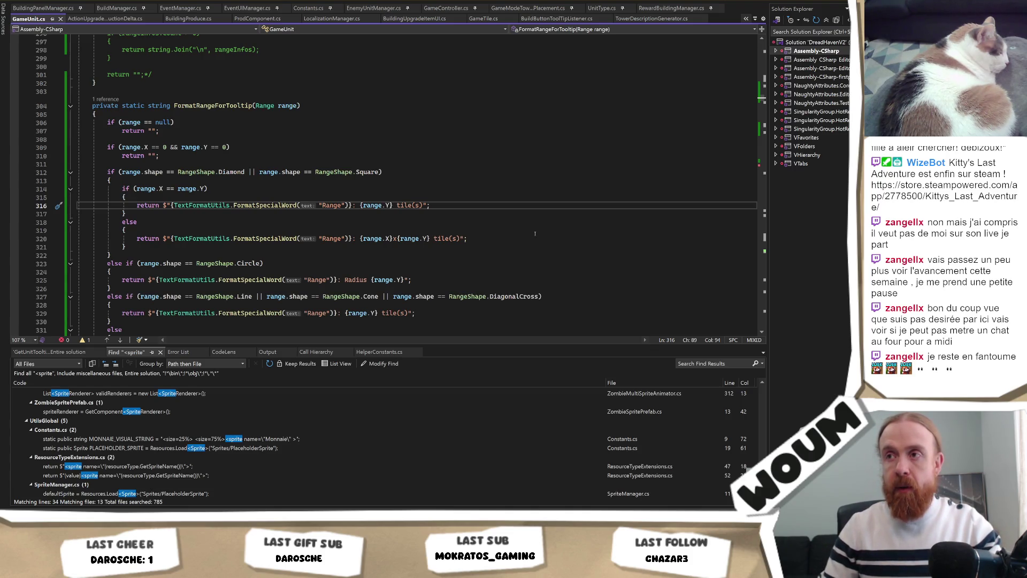
pyautogui.write('"+< sprite name = "range_Line" >')
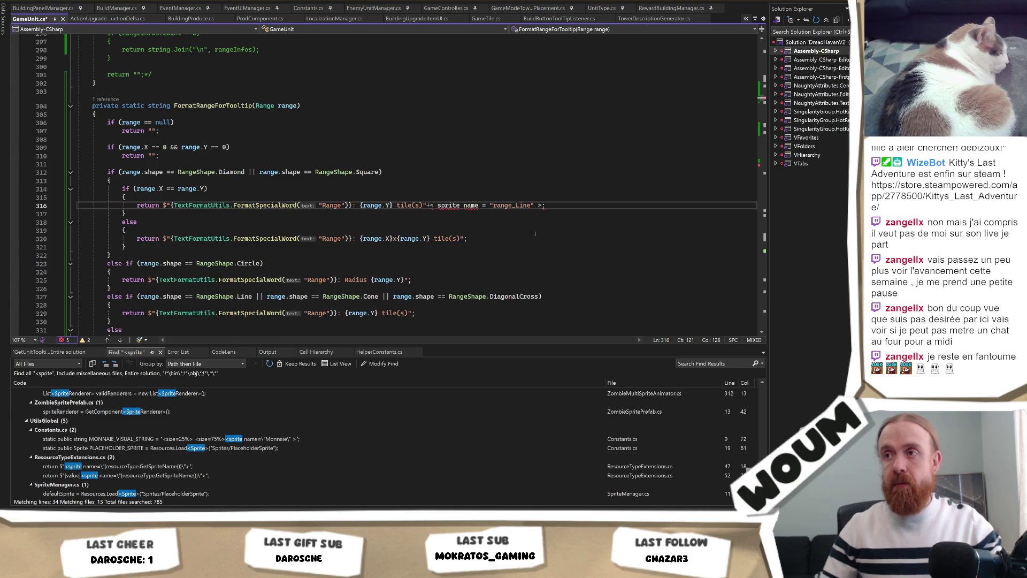
pyautogui.hotkey('ctrl', 'BackSpace')
pyautogui.hotkey('ctrl', 'BackSpace')
pyautogui.hotkey('ctrl', 'BackSpace')
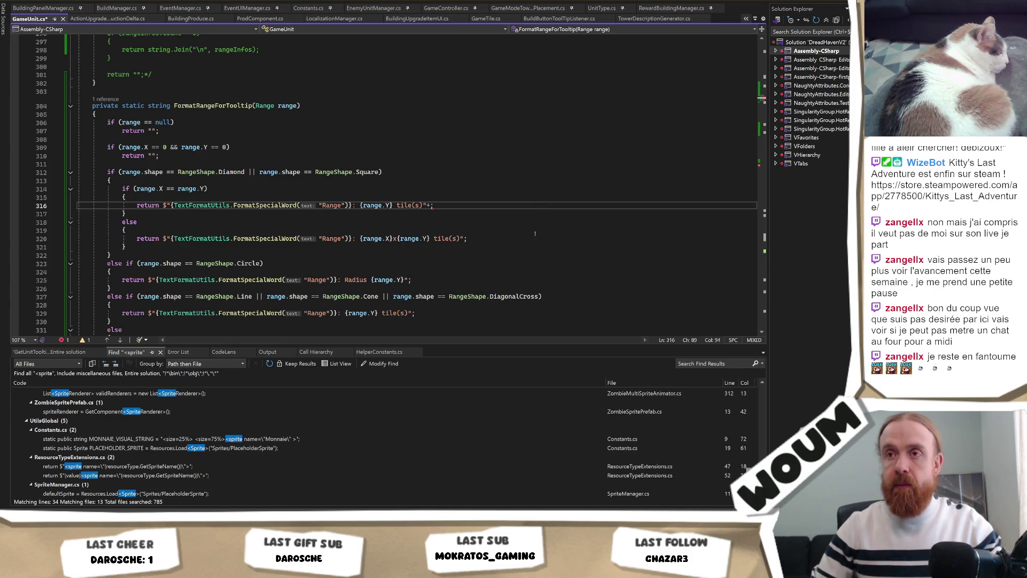
pyautogui.write('<sprite name=\\"range_Line\\">')
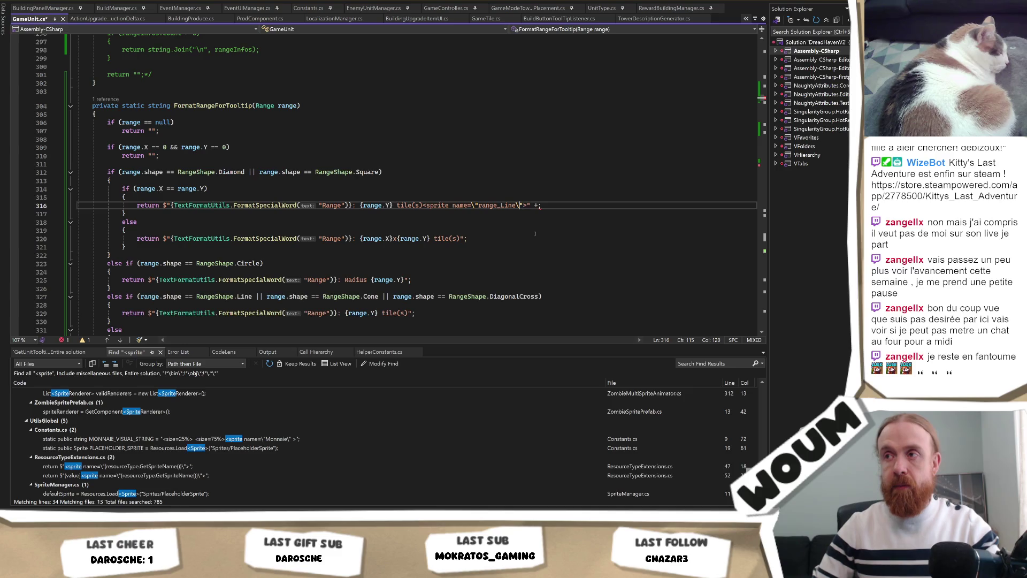
# Fix the tag's quote escaping and stray plus, then save GameUnit.cs
pyautogui.press('Left')
pyautogui.press('BackSpace')
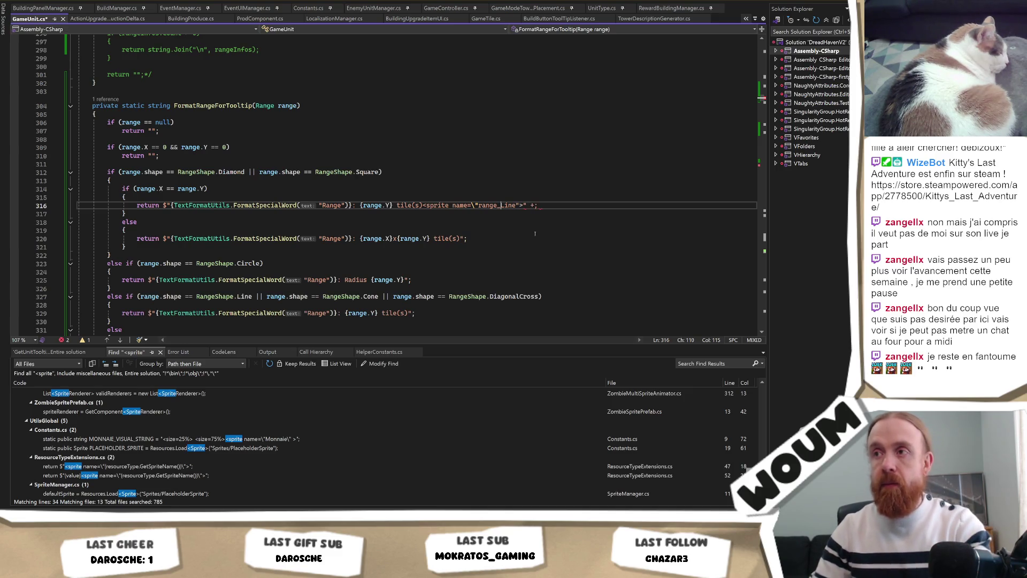
pyautogui.hotkey('ctrl', 'Right')
pyautogui.write('\\')
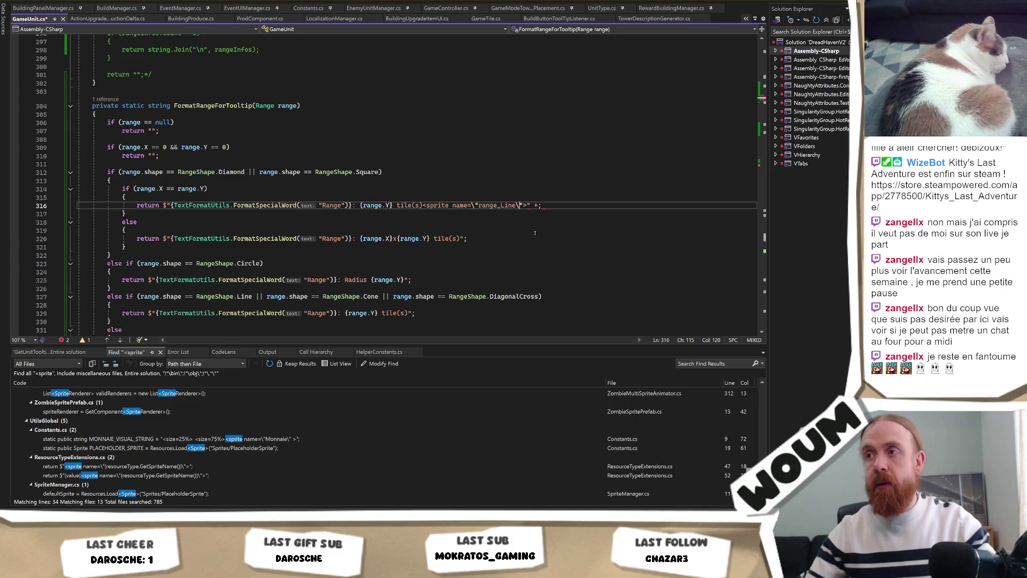
pyautogui.press('End')
pyautogui.press('Left')
pyautogui.press('BackSpace')
pyautogui.press('BackSpace')
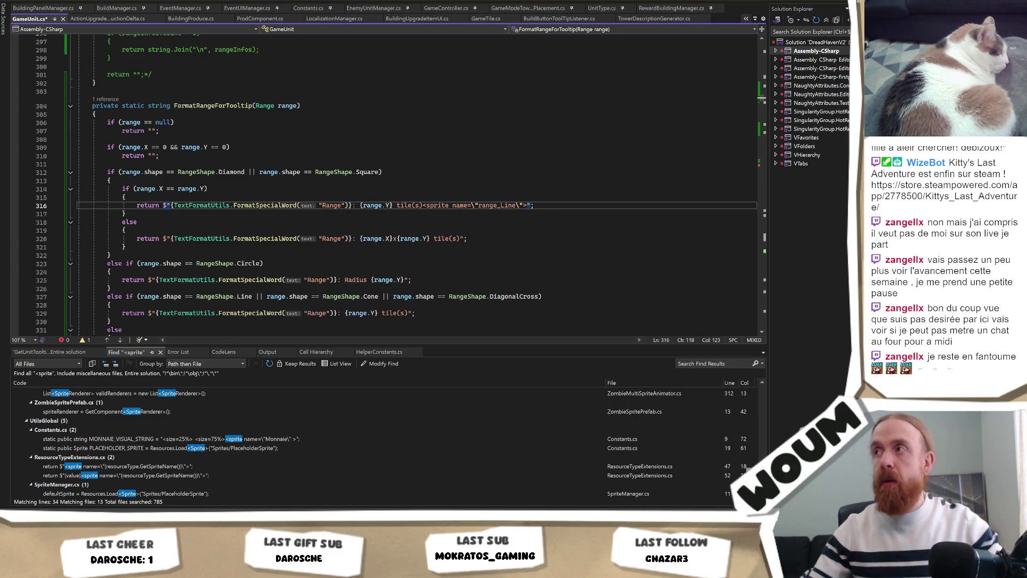
pyautogui.hotkey('ctrl', 's')
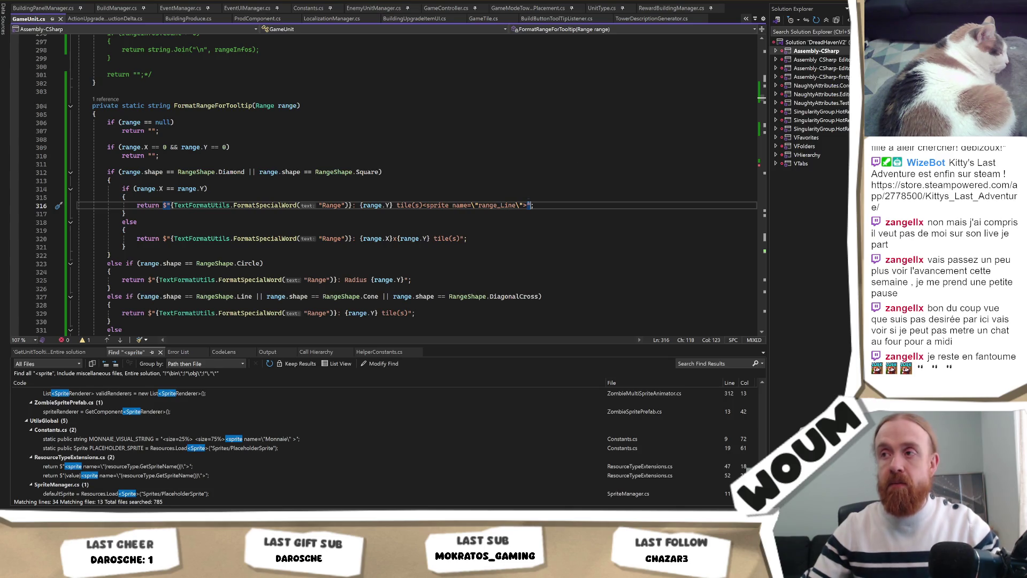
# Reposition the range_Line sprite tag directly after "tile(s)" on line 316
pyautogui.moveTo(531, 205); pyautogui.dragTo(423, 206)
pyautogui.hotkey('ctrl', 'c')
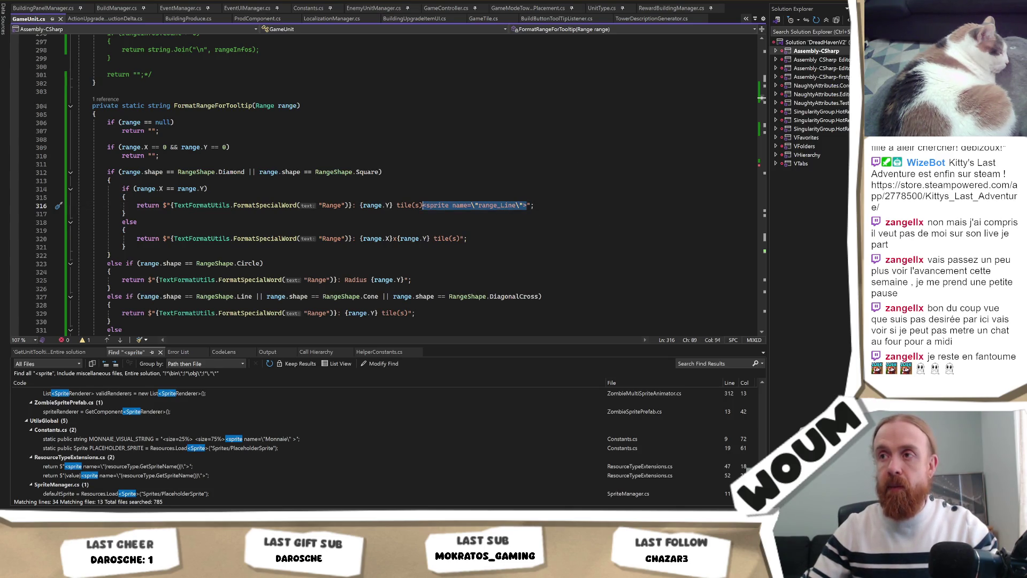
pyautogui.press('Delete')
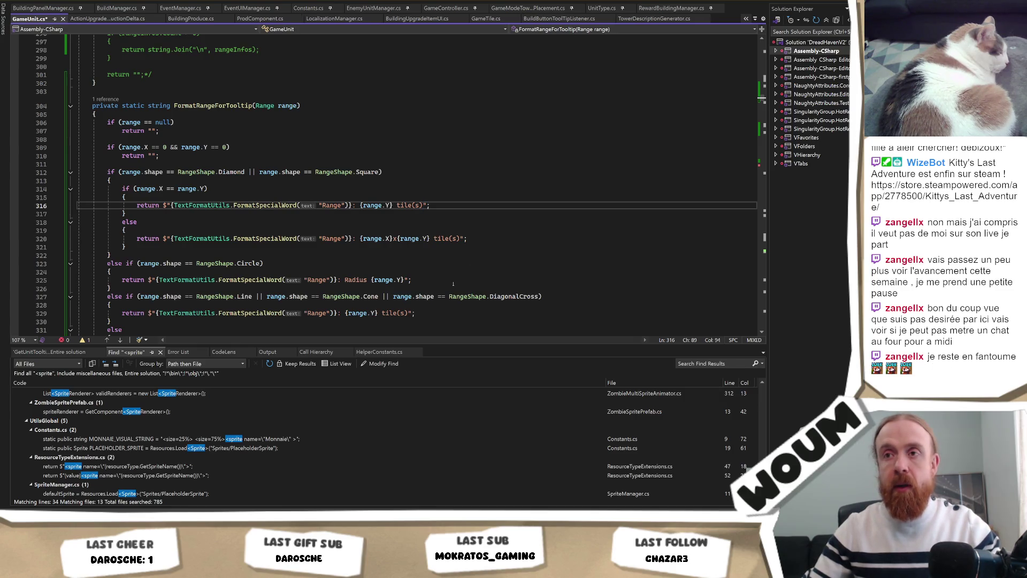
pyautogui.scroll(-2, 453, 284)
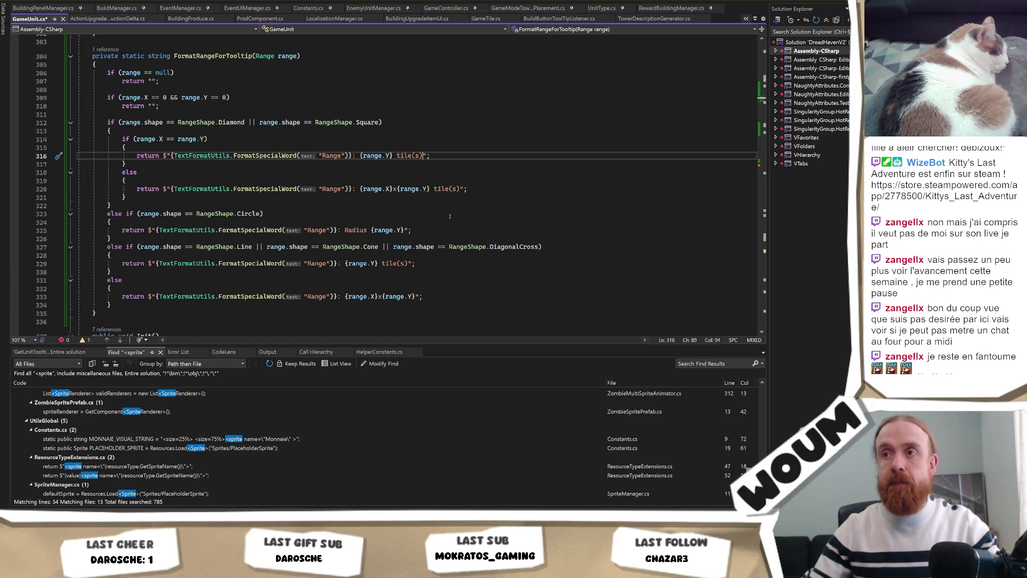
pyautogui.hotkey('ctrl', 'v')
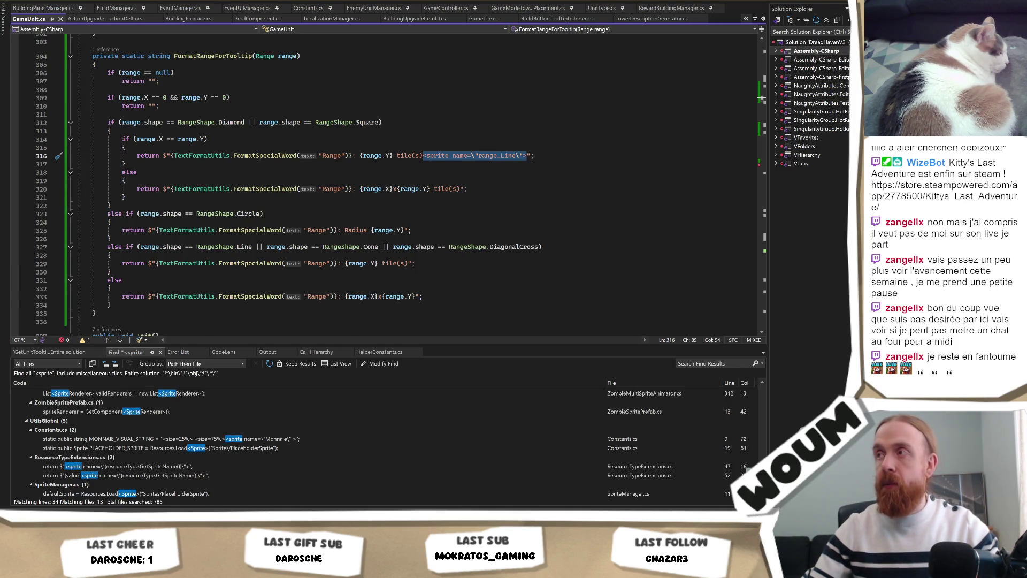
pyautogui.hotkey('alt', 'Tab')
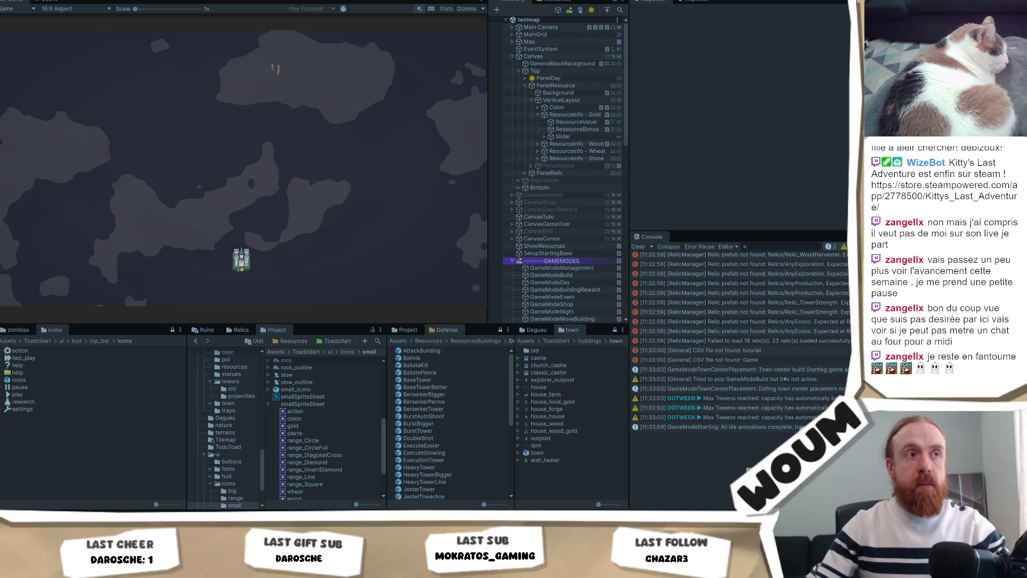
# Reveal the level map around the castle and show the Chopping Camp card's tooltip
pyautogui.click(241, 258)
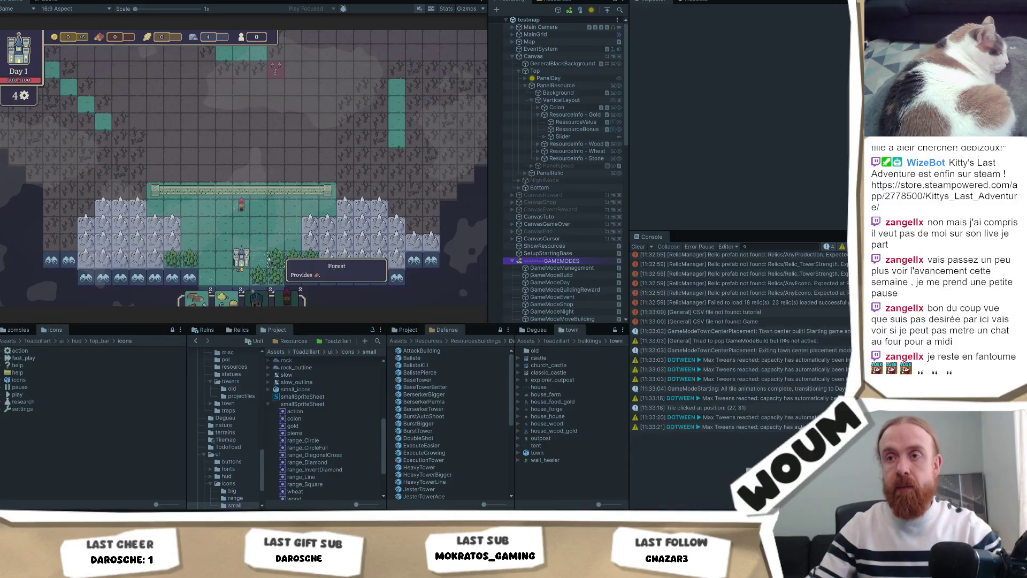
pyautogui.moveTo(195, 300)
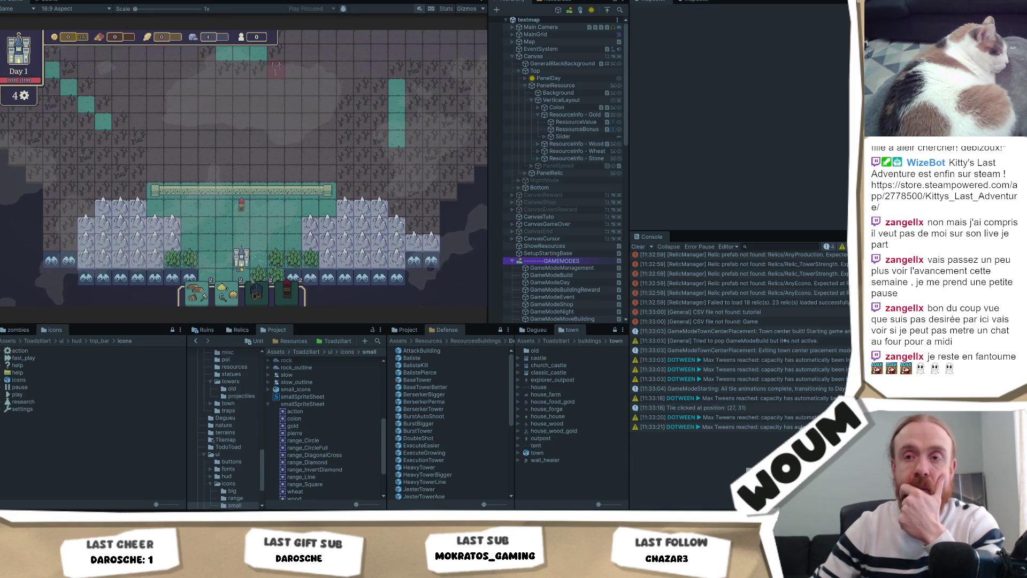
# Start a <size tag just before the range_Line sprite on line 316
pyautogui.hotkey('alt', 'Tab')
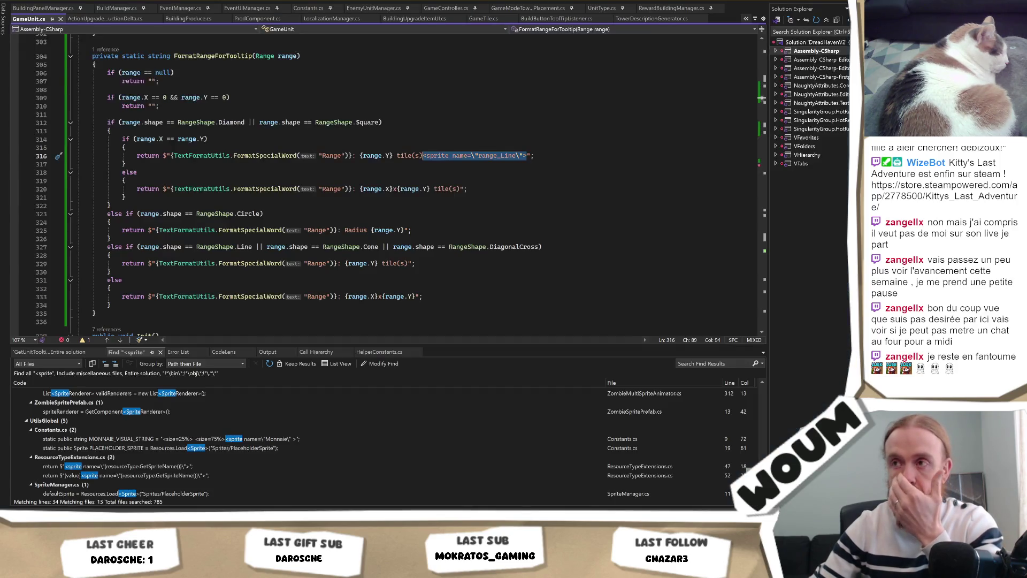
pyautogui.press('Left')
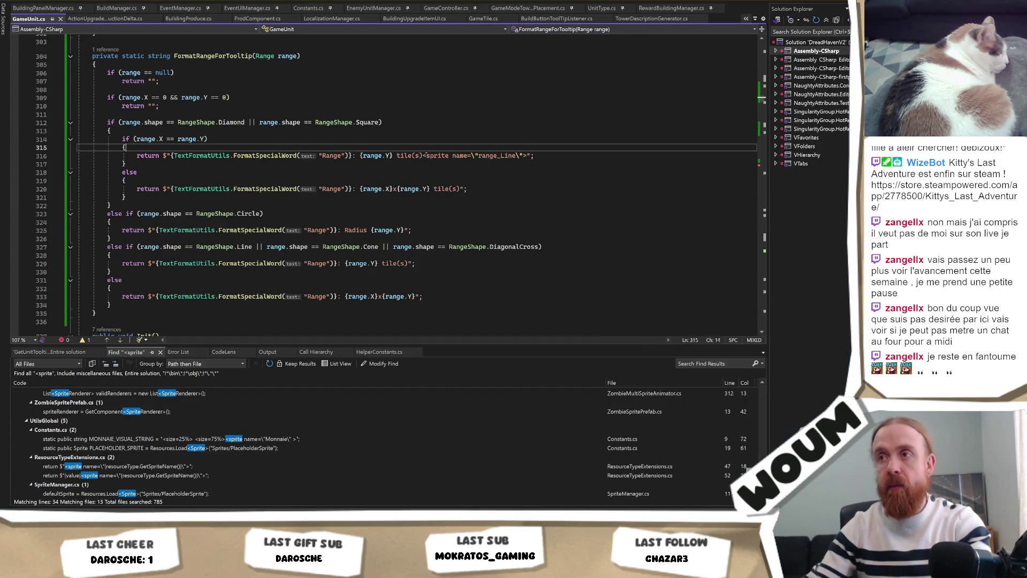
pyautogui.write('<size')
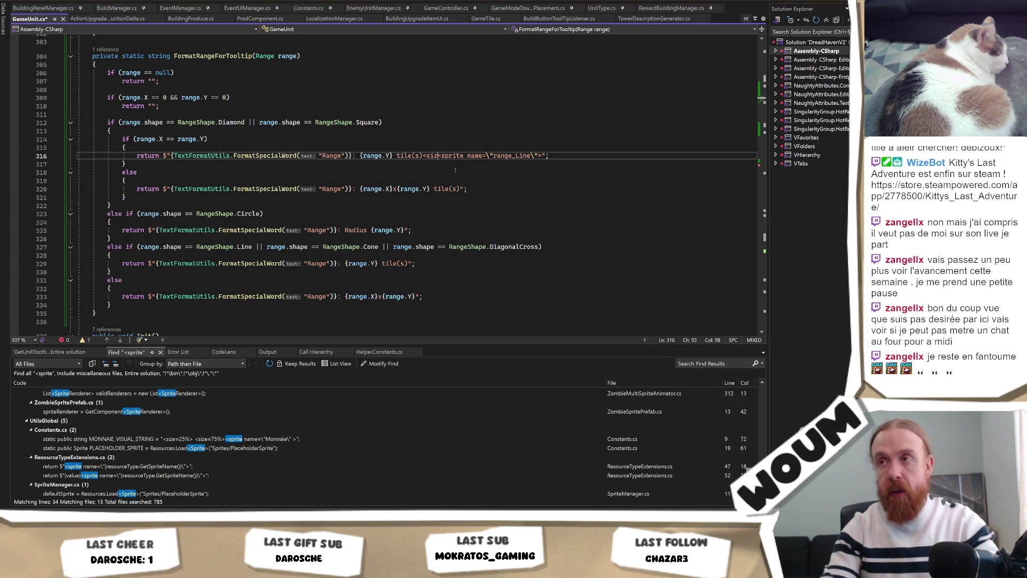
pyautogui.hotkey('alt', 'Tab')
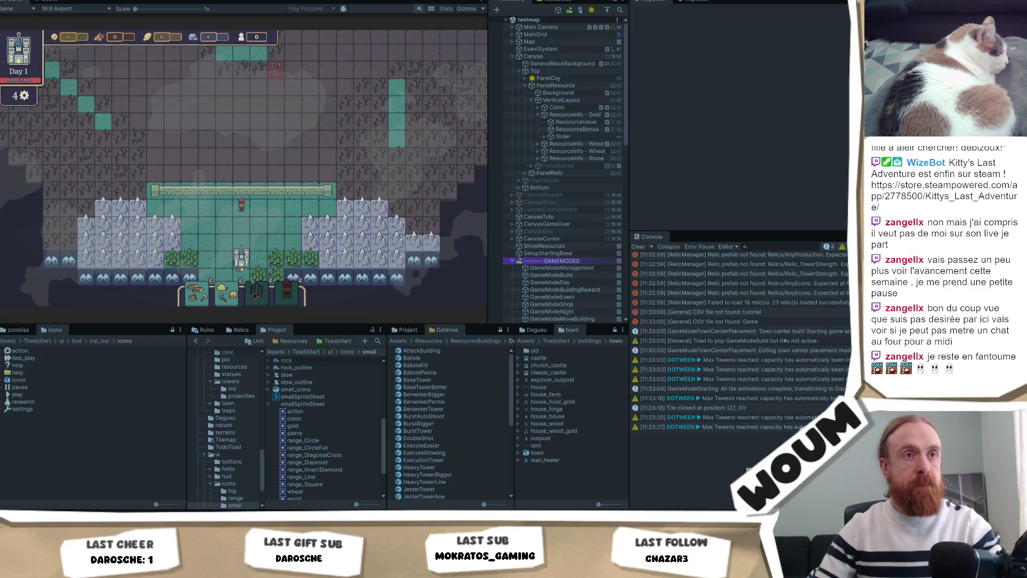
# Bring the GameUnit.cs tooltip code back up in Visual Studio
pyautogui.hotkey('alt', 'Tab')
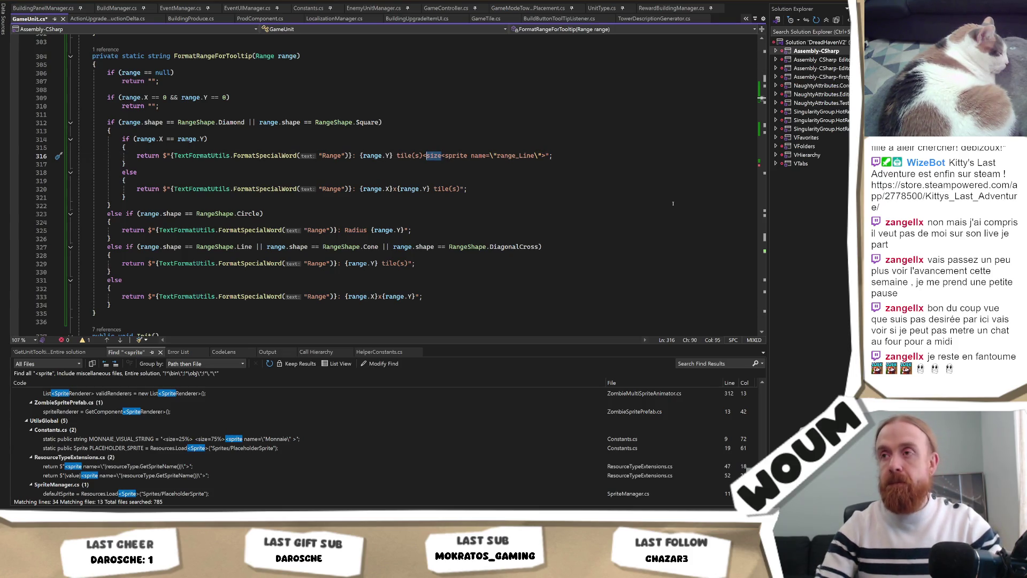
# Wrap the range_Line sprite in <size=150%>…</size>, save, and check the Chopping Camp tooltip
pyautogui.write('=150%>')
pyautogui.press('Right')
pyautogui.press('Right')
pyautogui.press('Right')
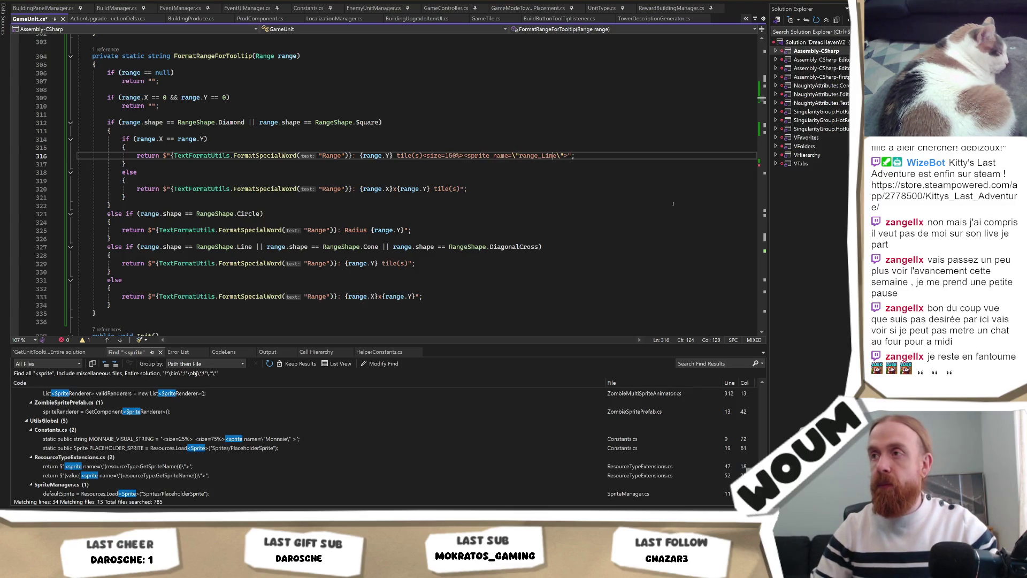
pyautogui.press('Right')
pyautogui.press('Right')
pyautogui.write('</size>')
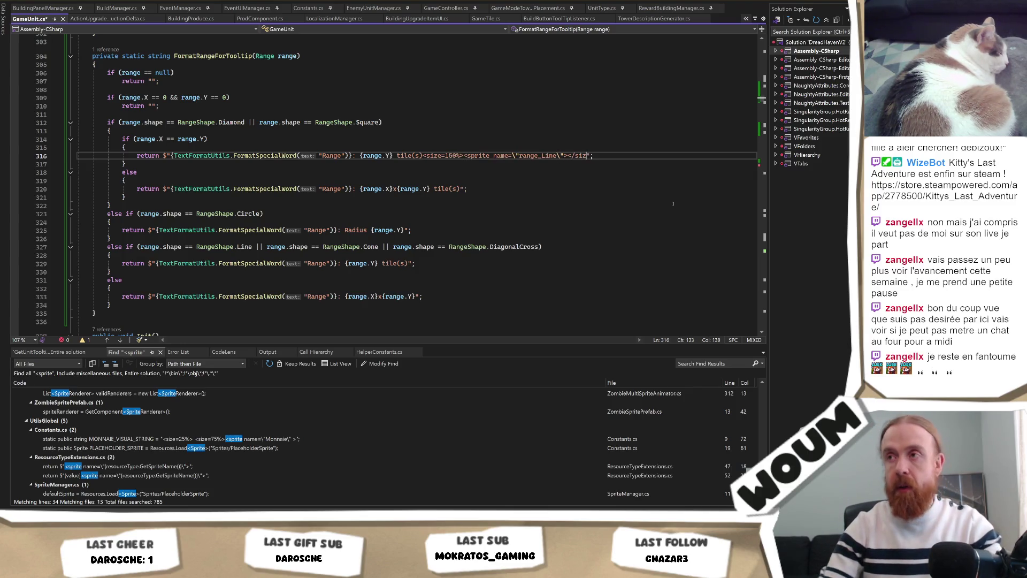
pyautogui.hotkey('ctrl', 's')
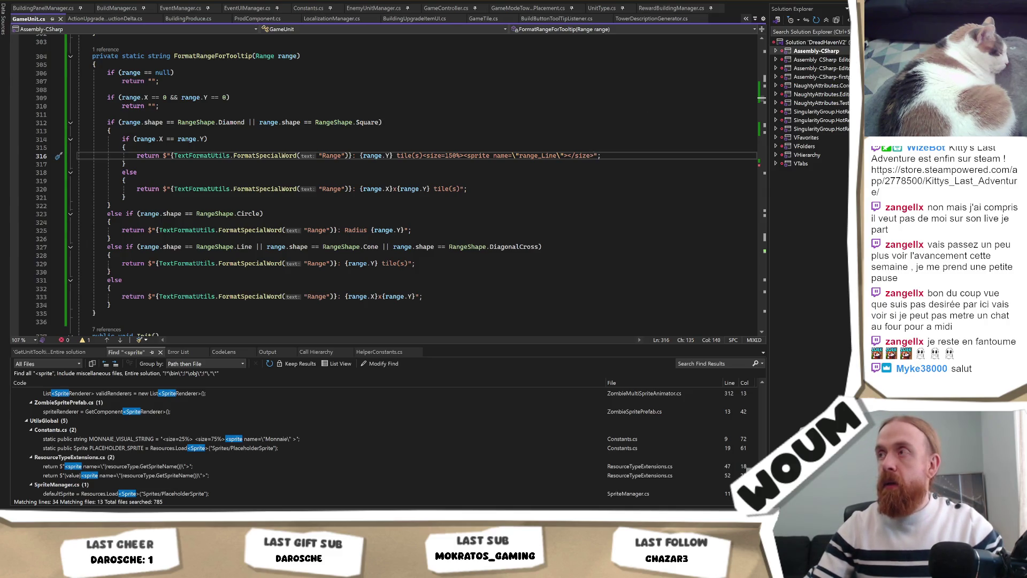
pyautogui.hotkey('alt', 'Tab')
pyautogui.click(277, 208)
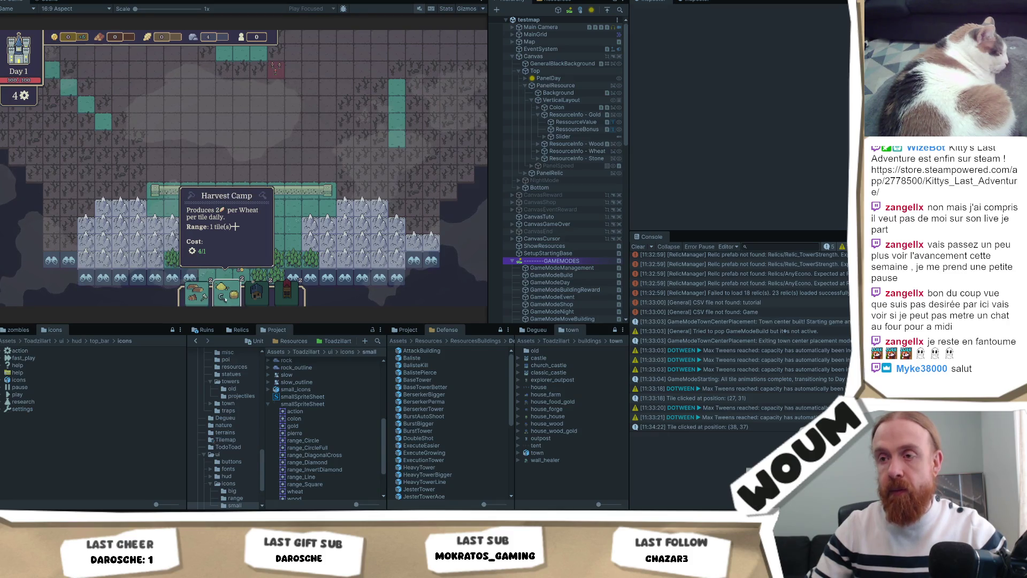
# Select the smallSpriteSheet sprite asset and expand its Sprite Glyph Table
pyautogui.click(332, 441)
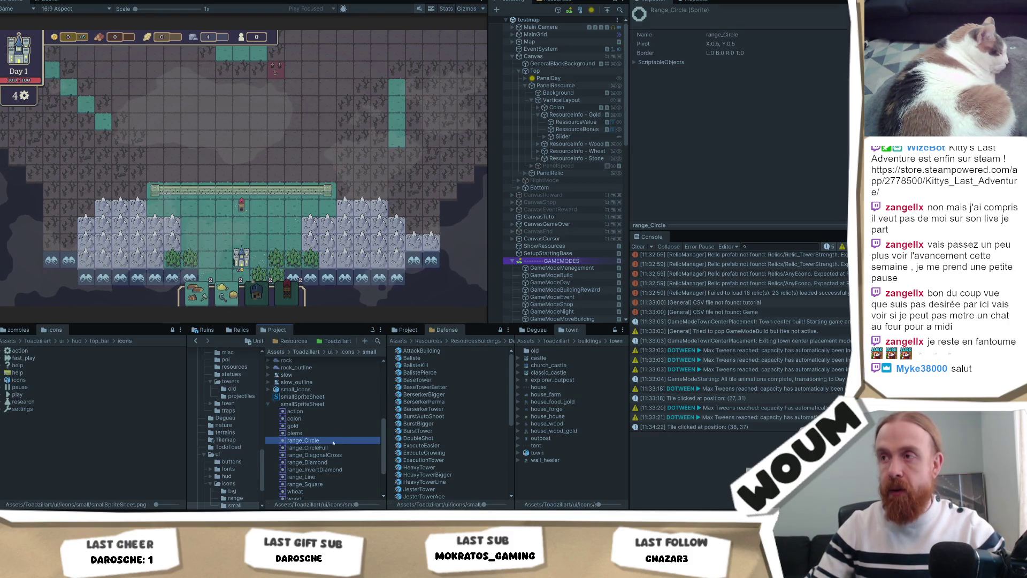
pyautogui.click(332, 403)
pyautogui.click(332, 398)
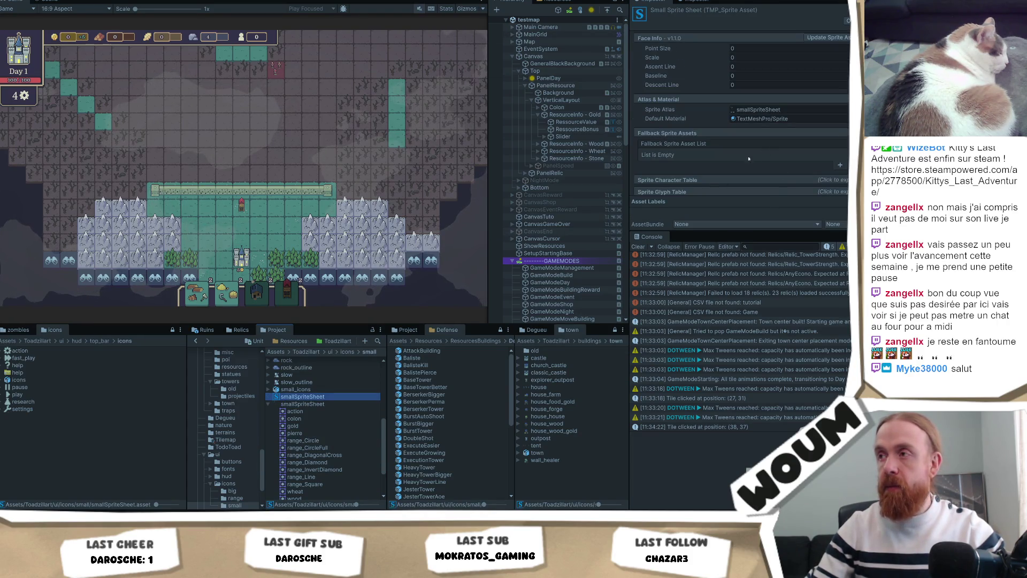
pyautogui.click(749, 191)
# Set glyph #9's Scale to 2 and recheck the tooltip
pyautogui.scroll(-4, 758, 163)
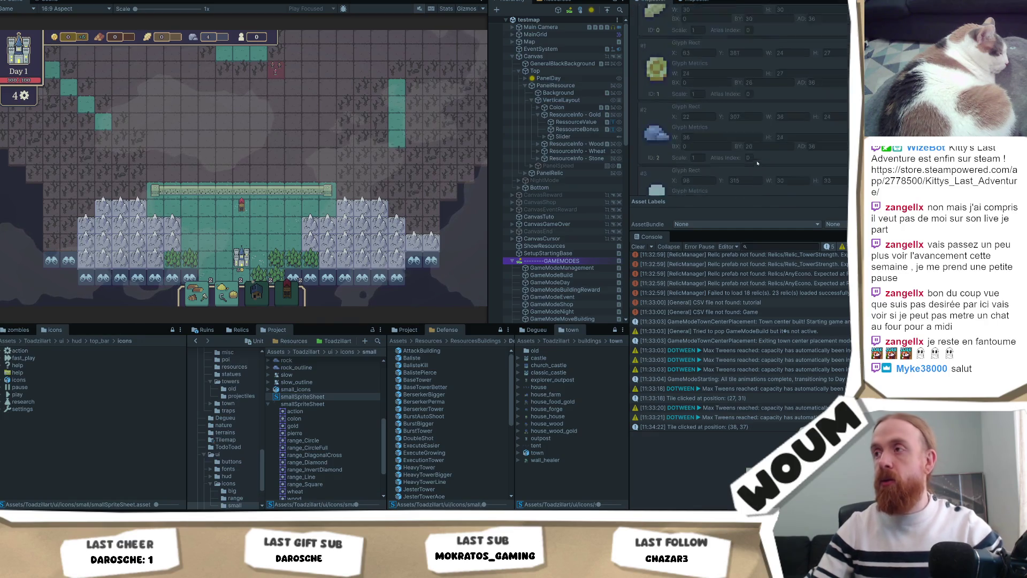
pyautogui.scroll(-3, 757, 163)
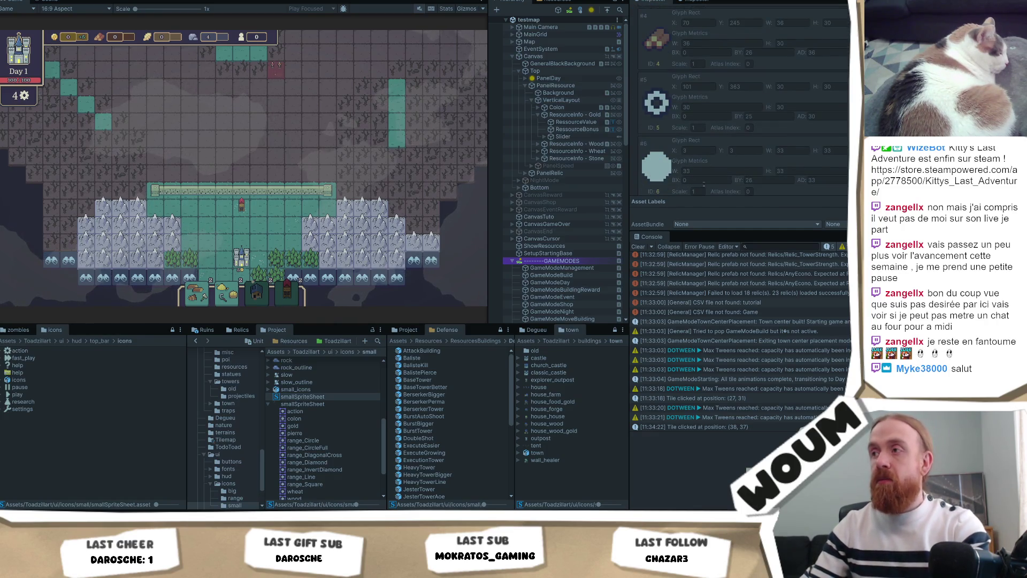
pyautogui.click(704, 183)
pyautogui.scroll(-3, 716, 169)
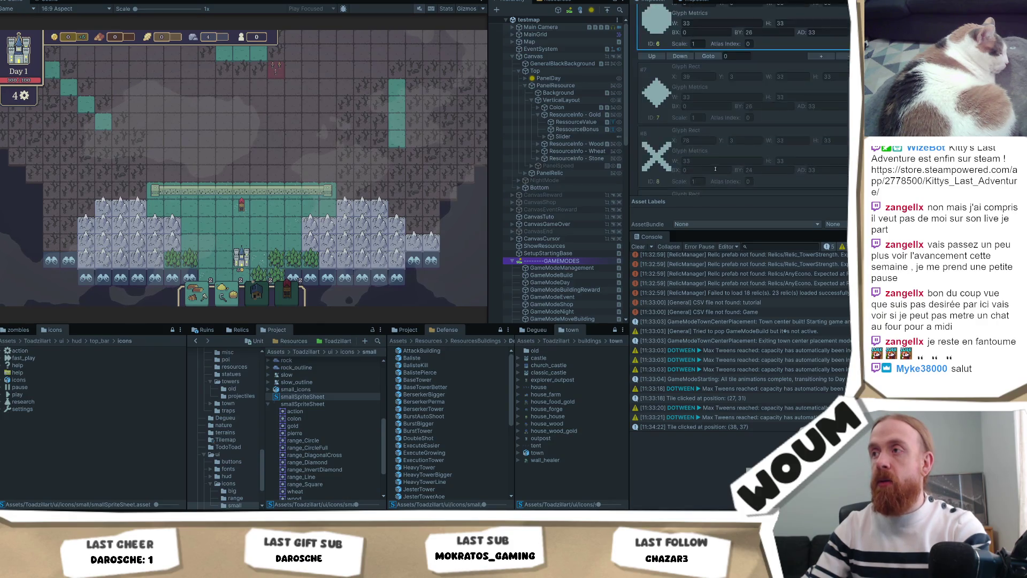
pyautogui.scroll(-3, 715, 169)
pyautogui.click(695, 161)
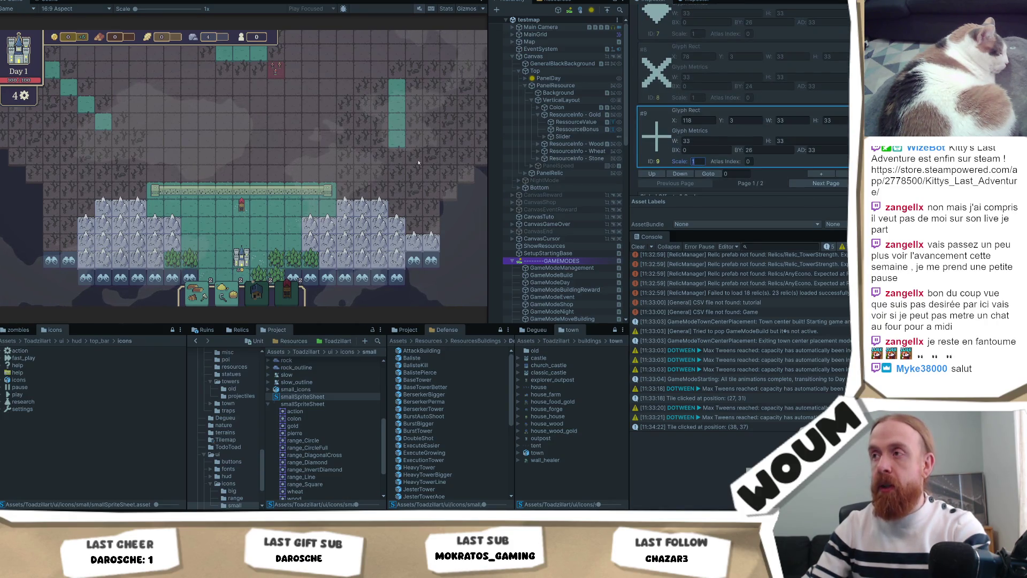
pyautogui.write('2')
pyautogui.click(187, 296)
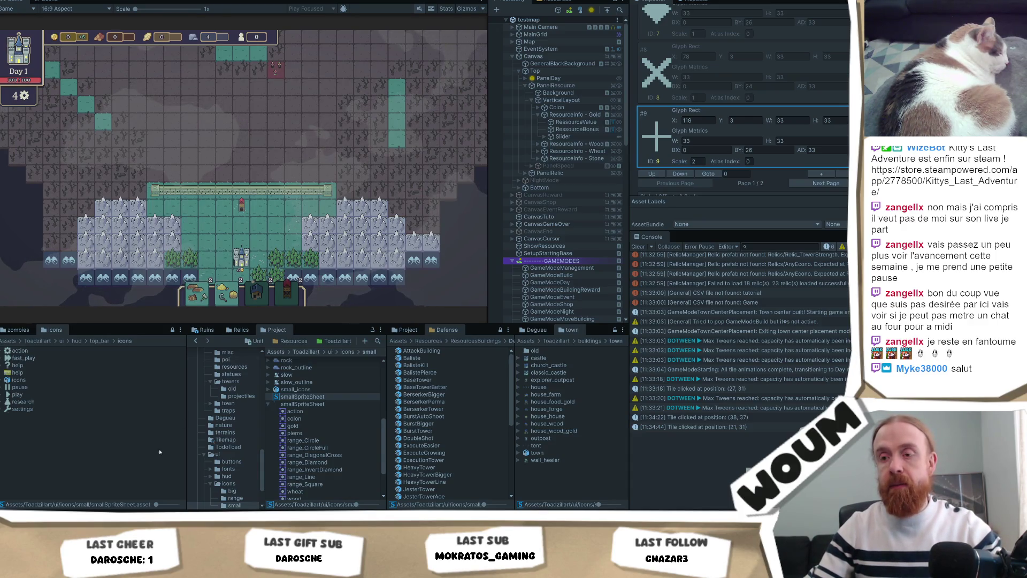
# Undo the 150% size tags around range_Line in GameUnit.cs and save the file
pyautogui.hotkey('alt', 'Tab')
pyautogui.hotkey('ctrl', 'z')
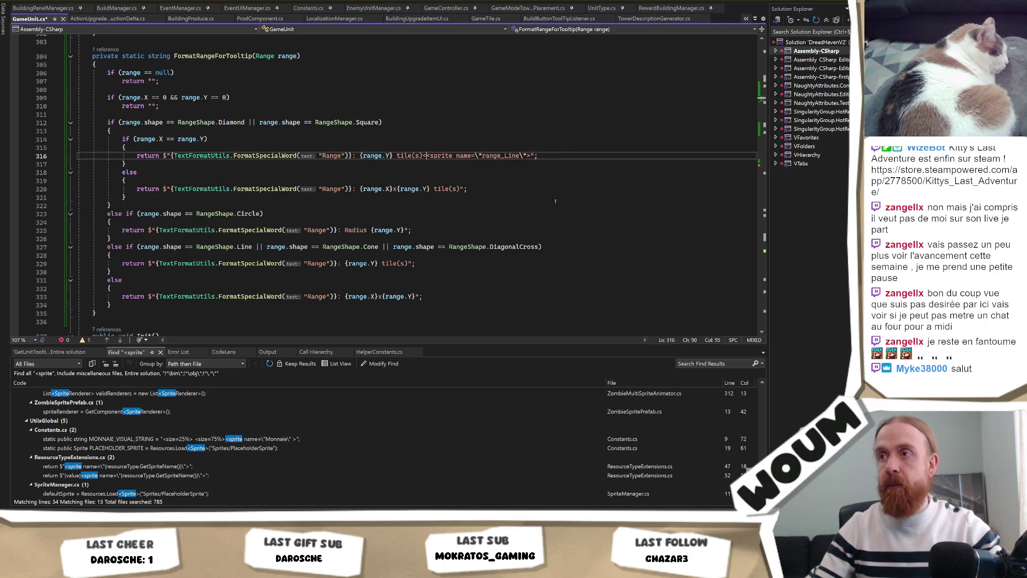
pyautogui.hotkey('ctrl', 'z')
pyautogui.hotkey('ctrl', 's')
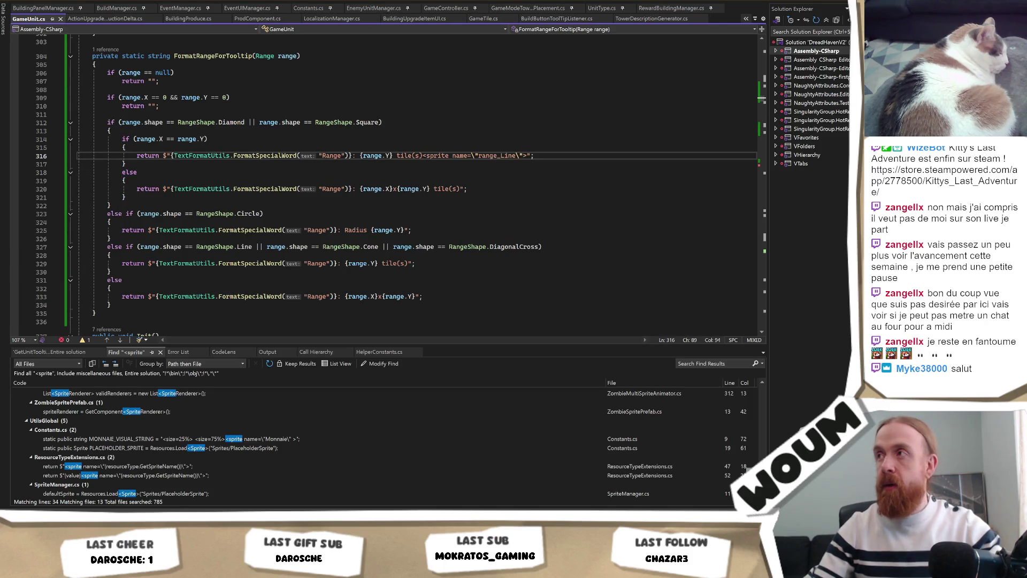
pyautogui.hotkey('alt', 'Tab')
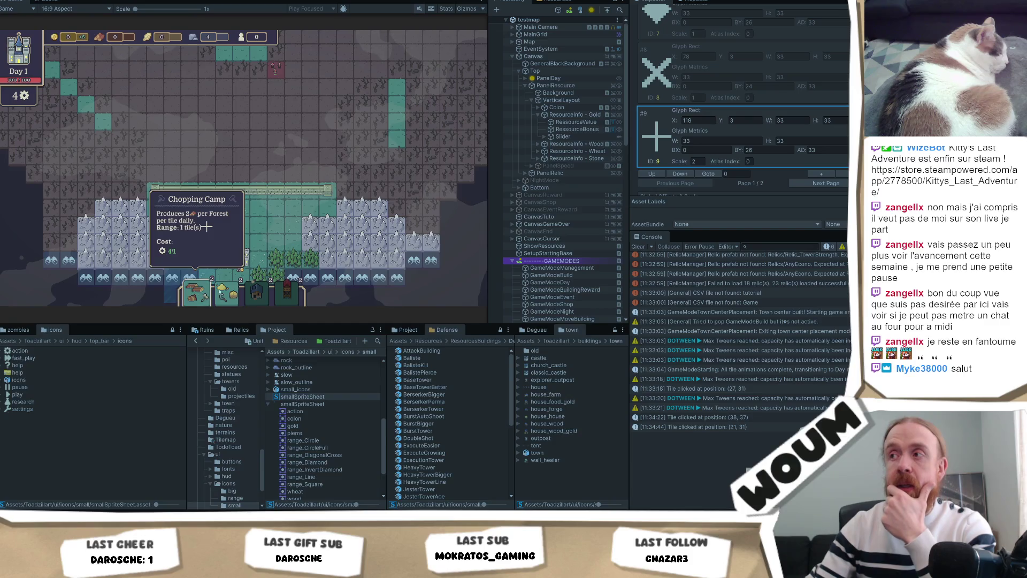
# Set glyph #9's BY offset to 24 and check the Chopping Camp tooltip
pyautogui.click(749, 150)
pyautogui.write('24')
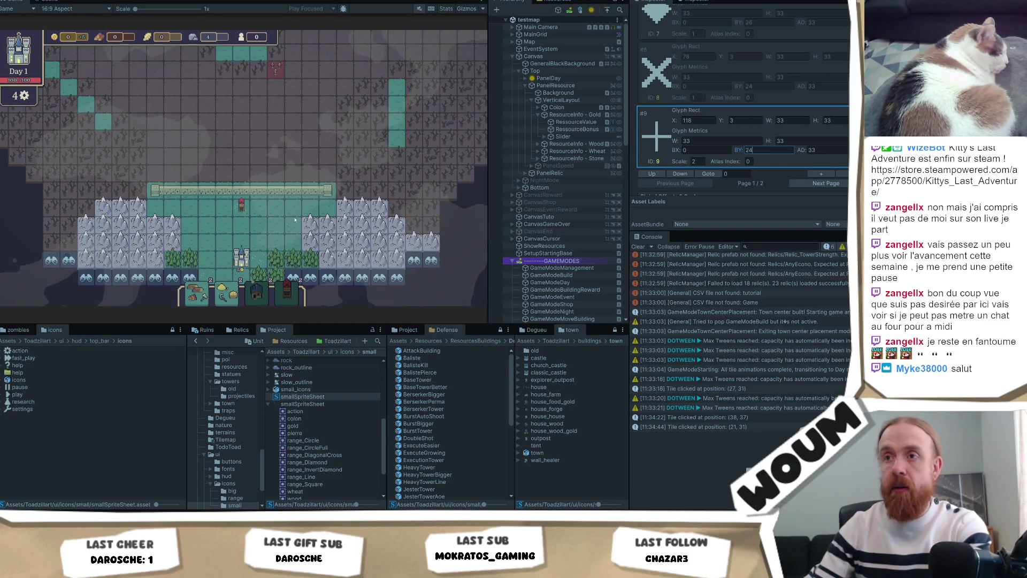
pyautogui.click(295, 220)
pyautogui.moveTo(196, 289)
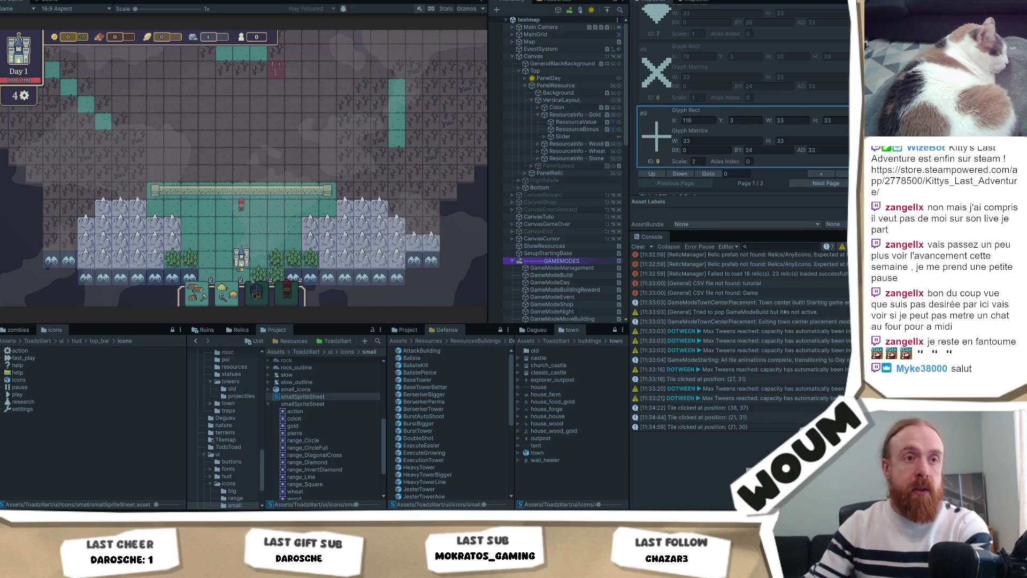
# Switch to File Explorer to look at the small icon files on disk
pyautogui.hotkey('alt', 'Tab')
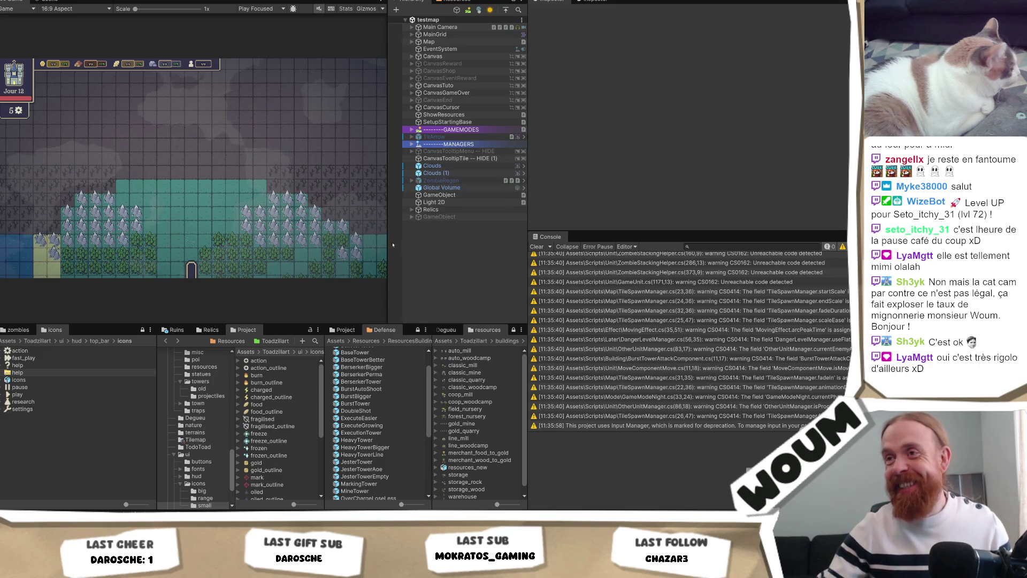
pyautogui.moveTo(389, 244); pyautogui.dragTo(422, 239)
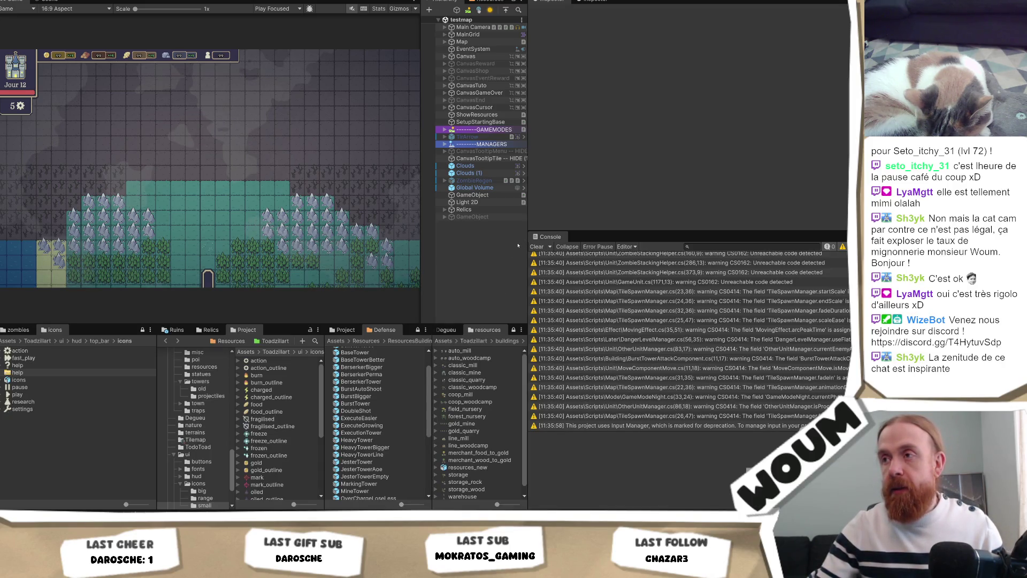
# Widen the game view and Hierarchy panel, then start Play mode with Ctrl+P
pyautogui.moveTo(528, 246); pyautogui.dragTo(596, 247)
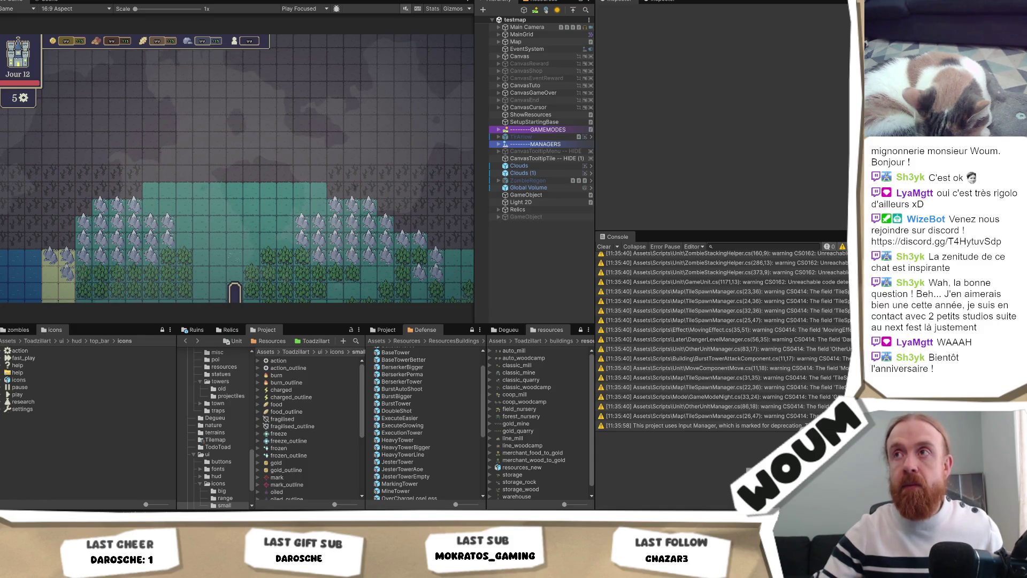
pyautogui.hotkey('ctrl', 'p')
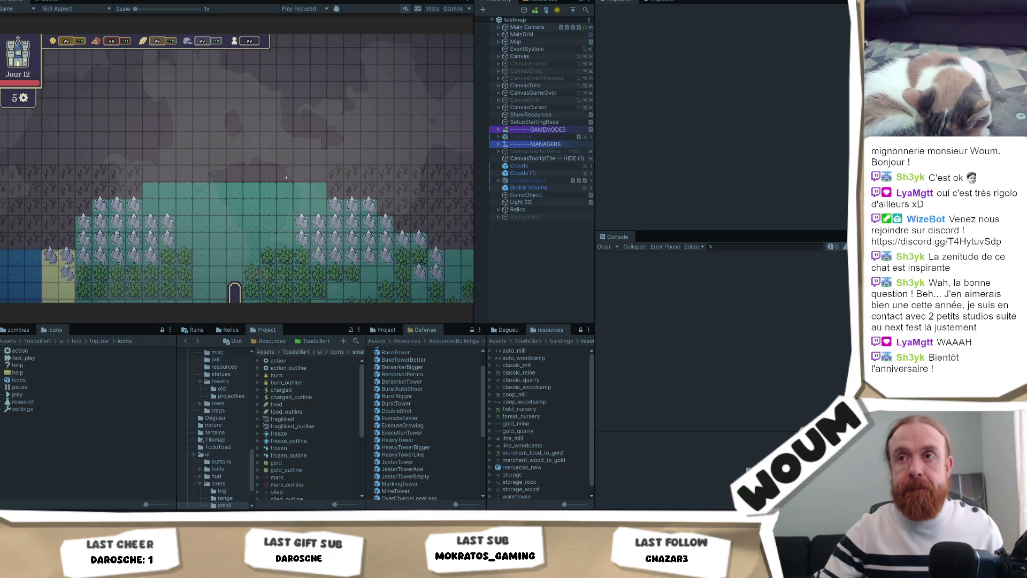
# Place the town center, select a tile, and view the Chopping Camp tooltip
pyautogui.click(285, 178)
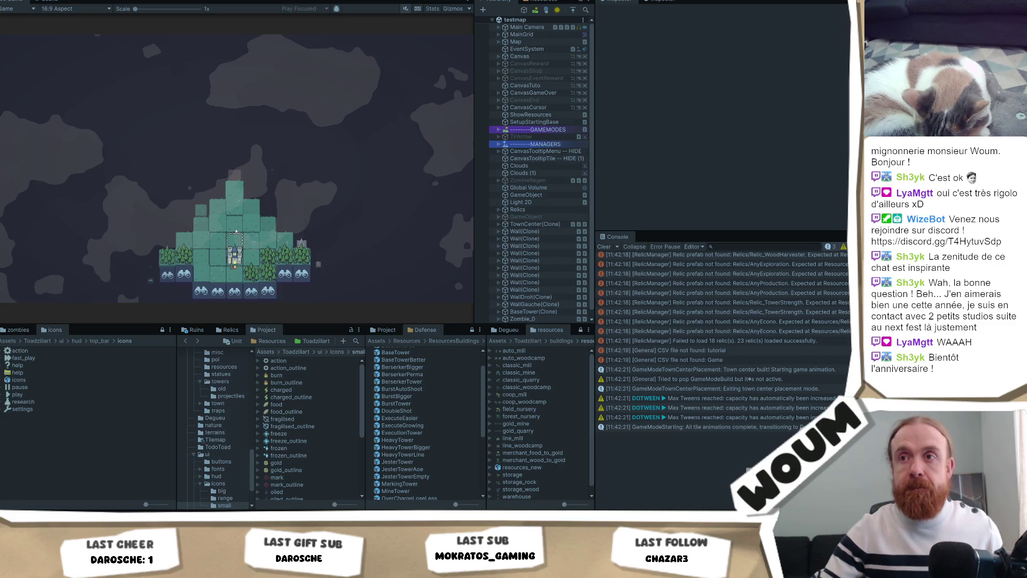
pyautogui.click(221, 239)
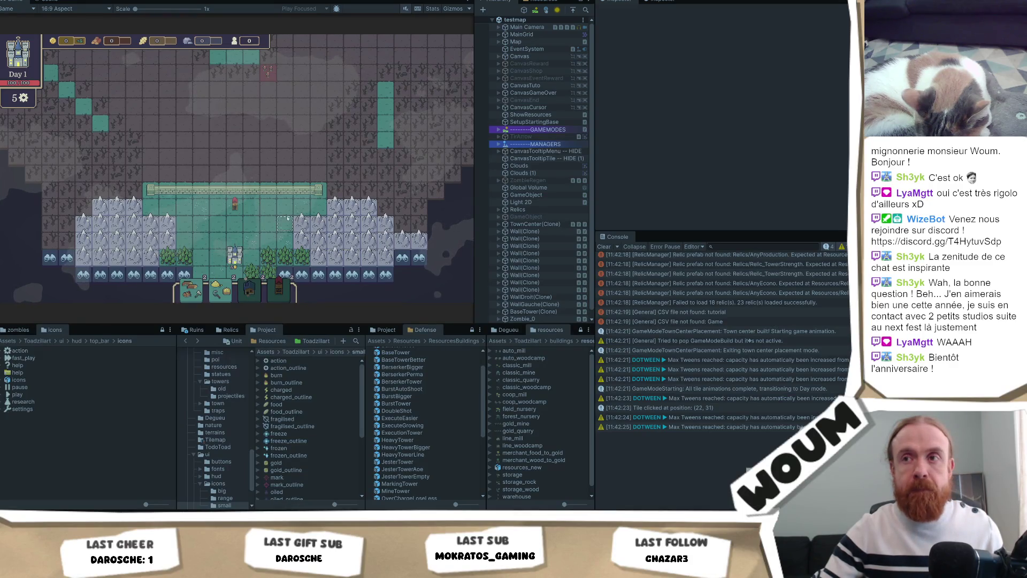
pyautogui.moveTo(188, 293)
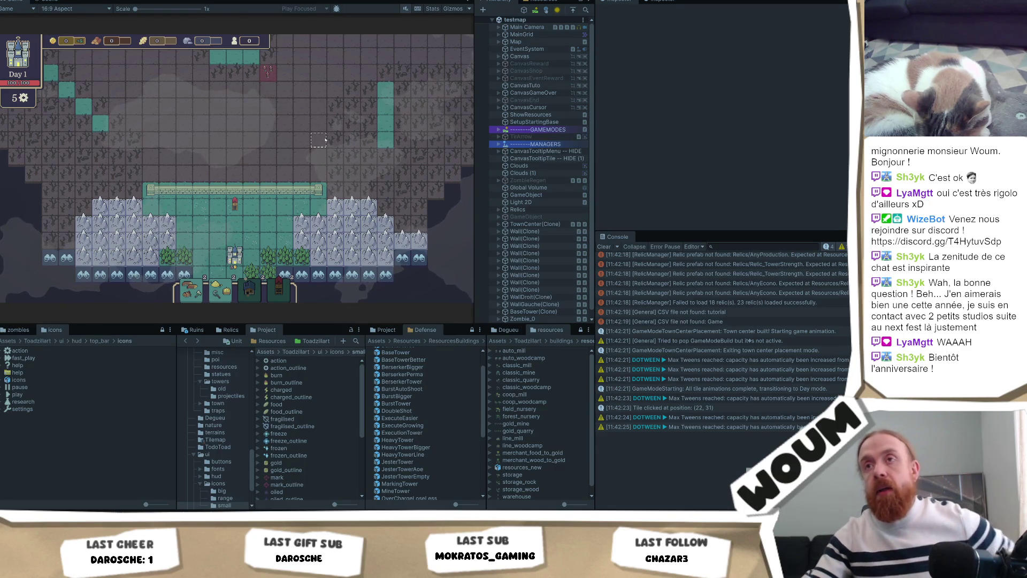
pyautogui.click(216, 142)
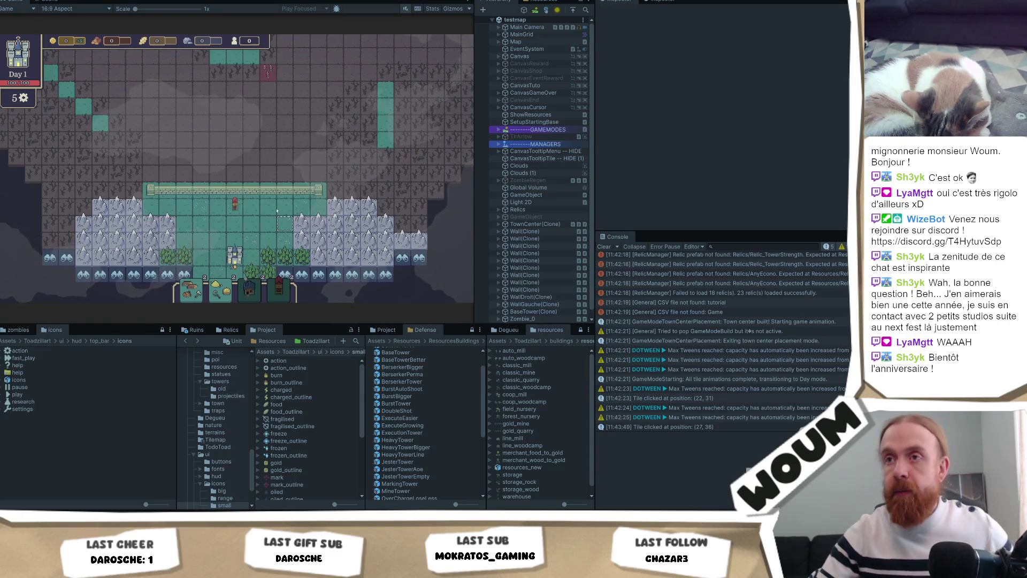
pyautogui.click(243, 212)
pyautogui.moveTo(227, 201)
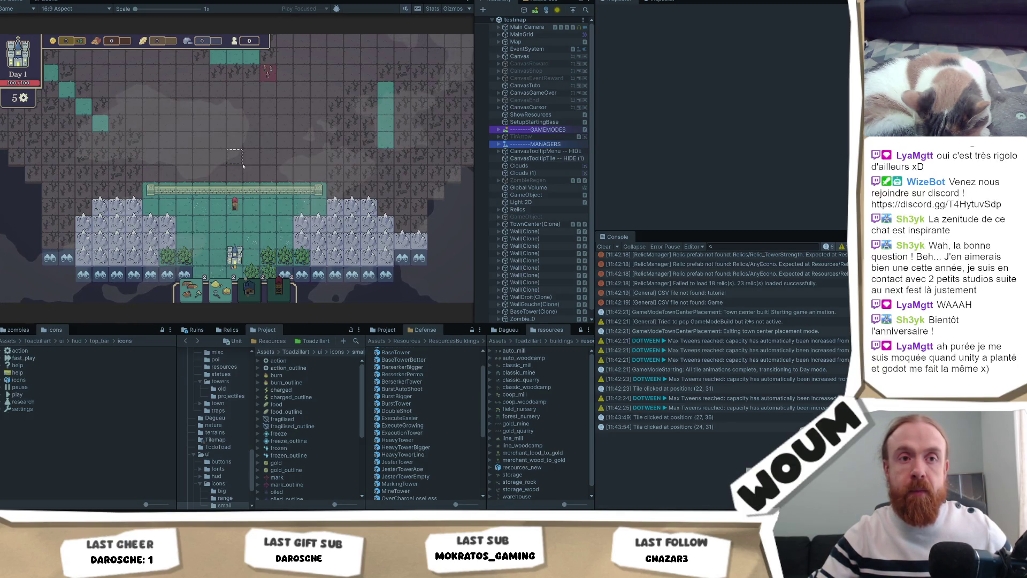
pyautogui.click(241, 166)
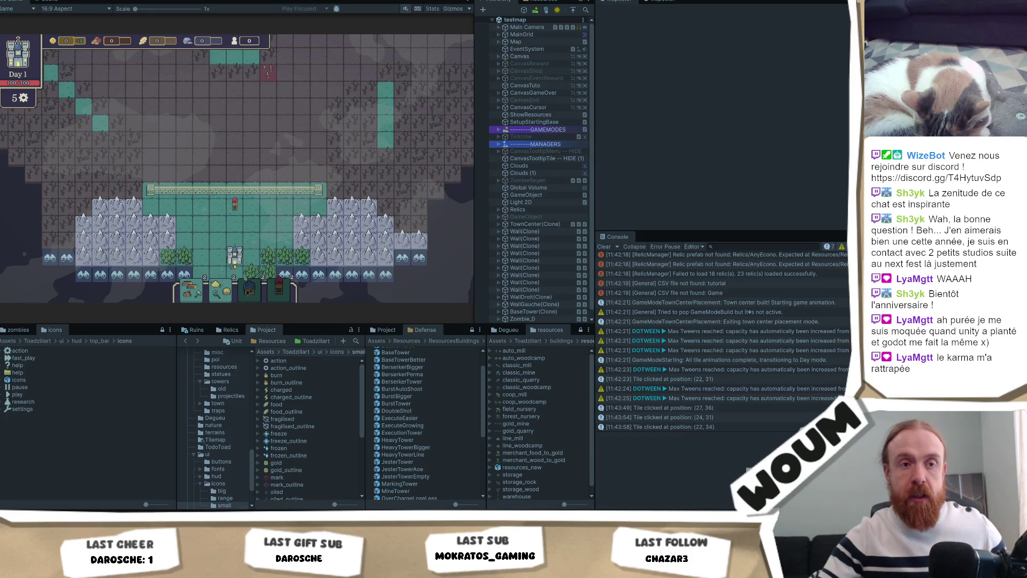
pyautogui.click(351, 138)
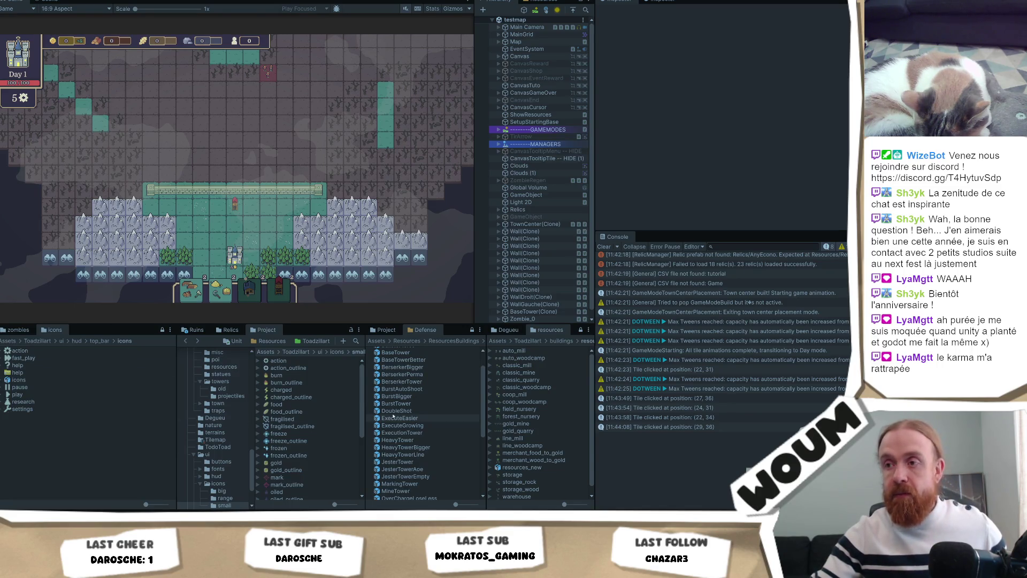
# Open the WindMill prefab from ResourcesBuildings and set its BuildingProduce range shape to Line
pyautogui.scroll(2, 409, 392)
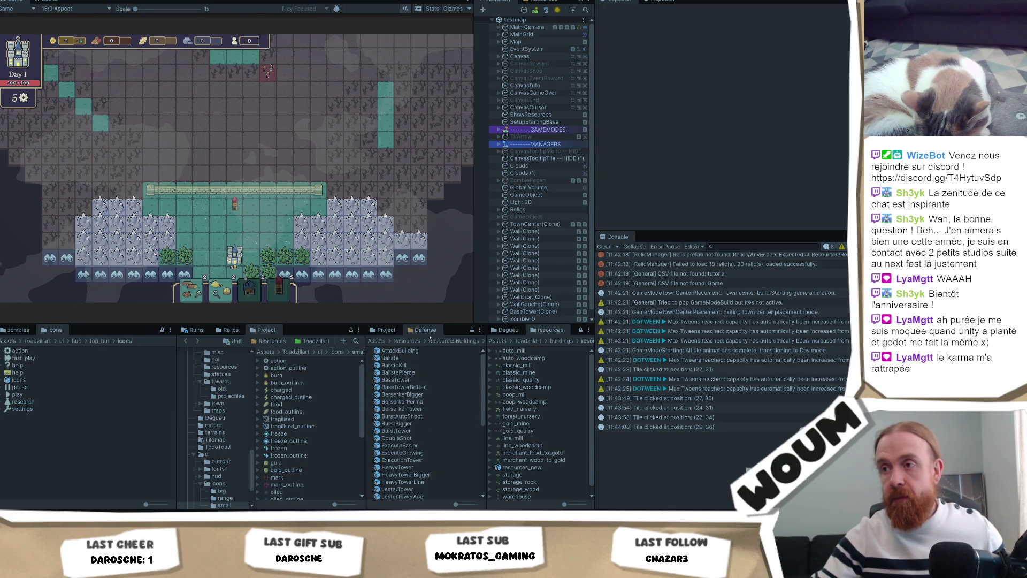
pyautogui.click(456, 340)
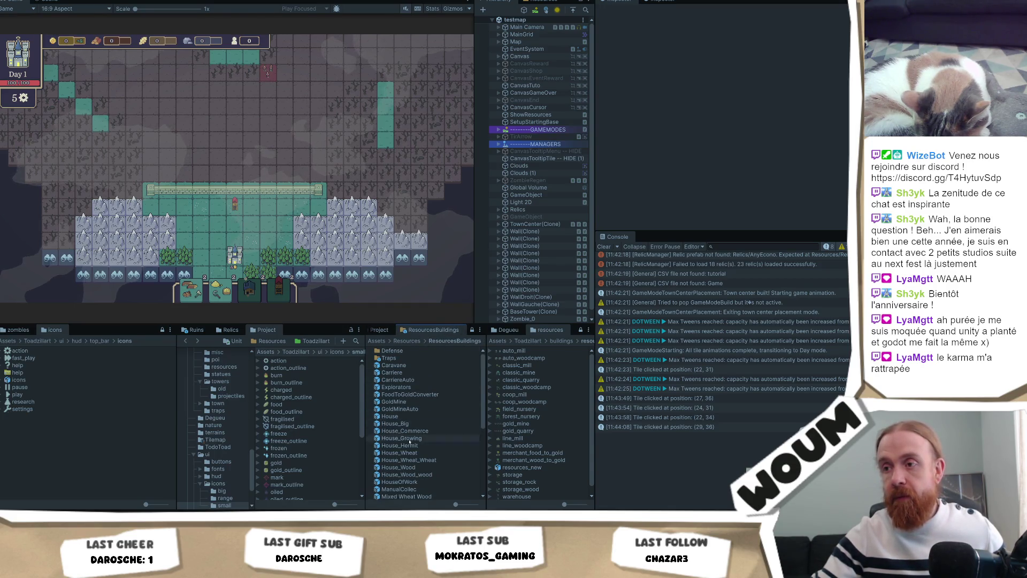
pyautogui.scroll(-5, 425, 437)
pyautogui.scroll(-3, 426, 442)
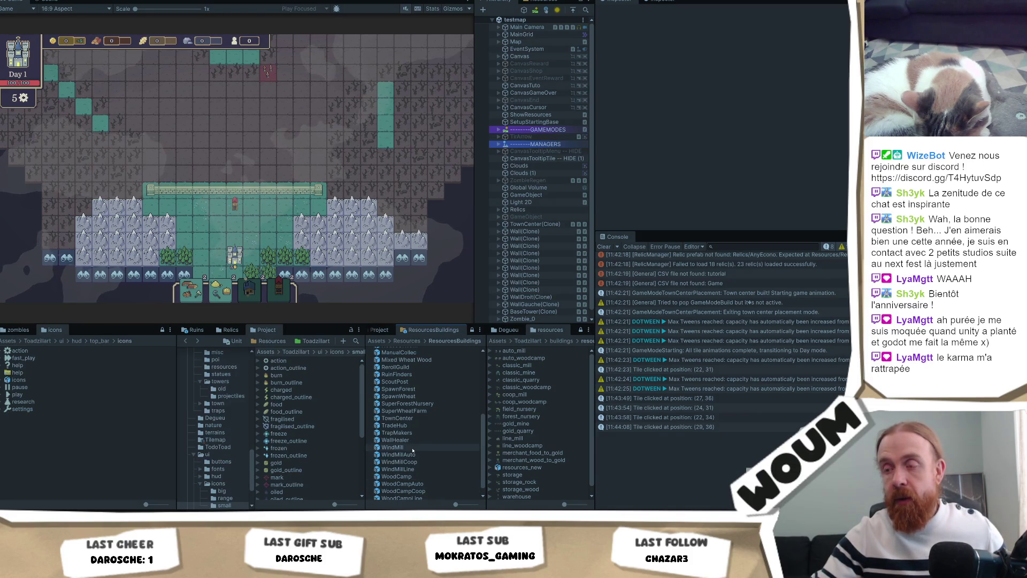
pyautogui.click(412, 447)
pyautogui.scroll(-3, 754, 135)
pyautogui.scroll(-2, 755, 135)
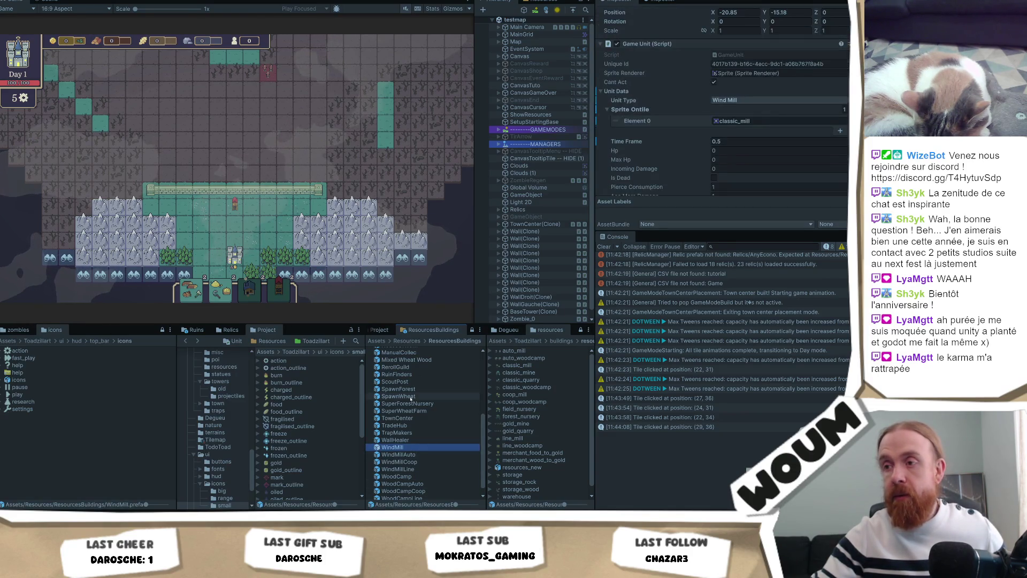
pyautogui.doubleClick(406, 447)
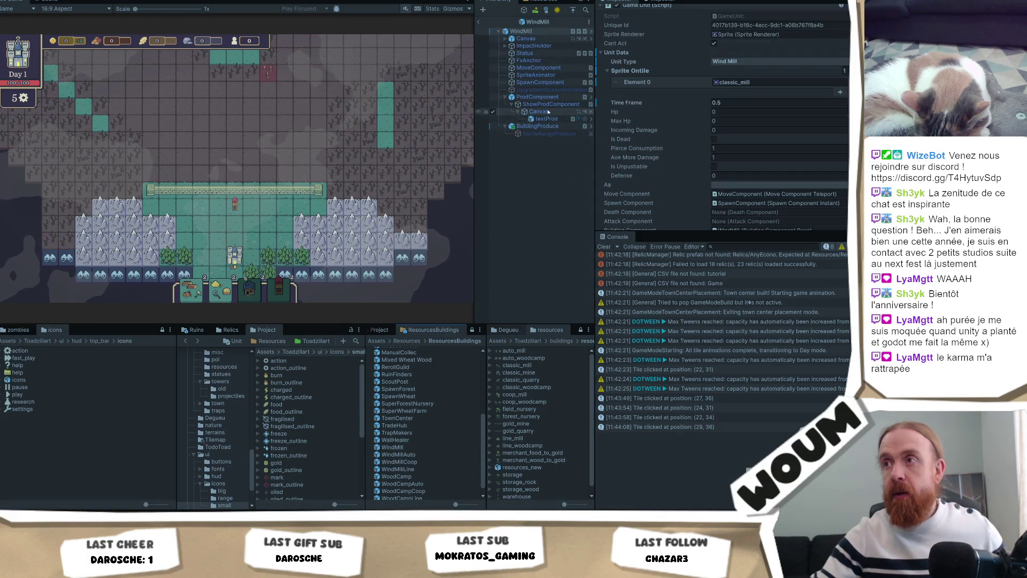
pyautogui.click(538, 126)
pyautogui.scroll(3, 692, 152)
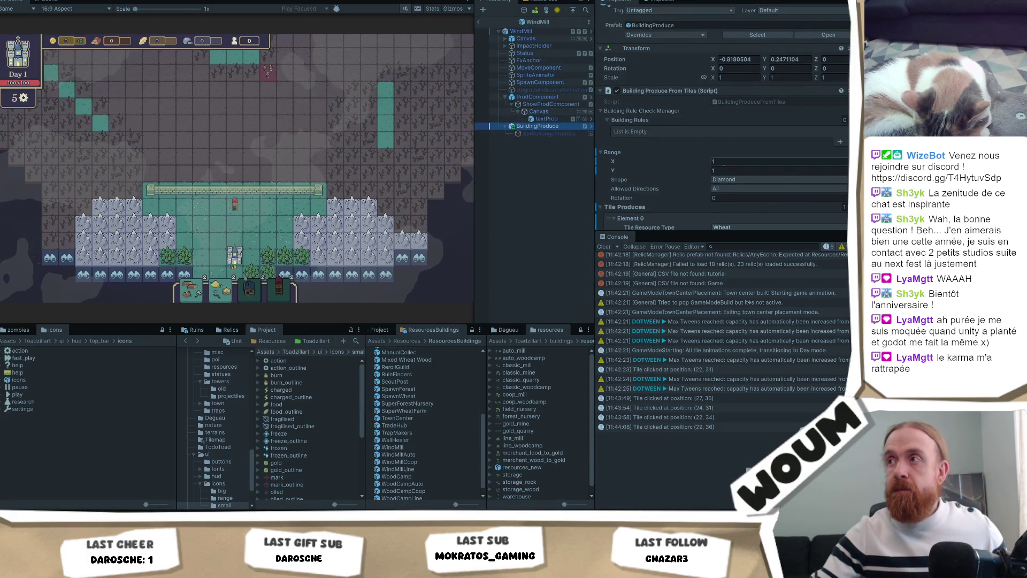
pyautogui.click(749, 180)
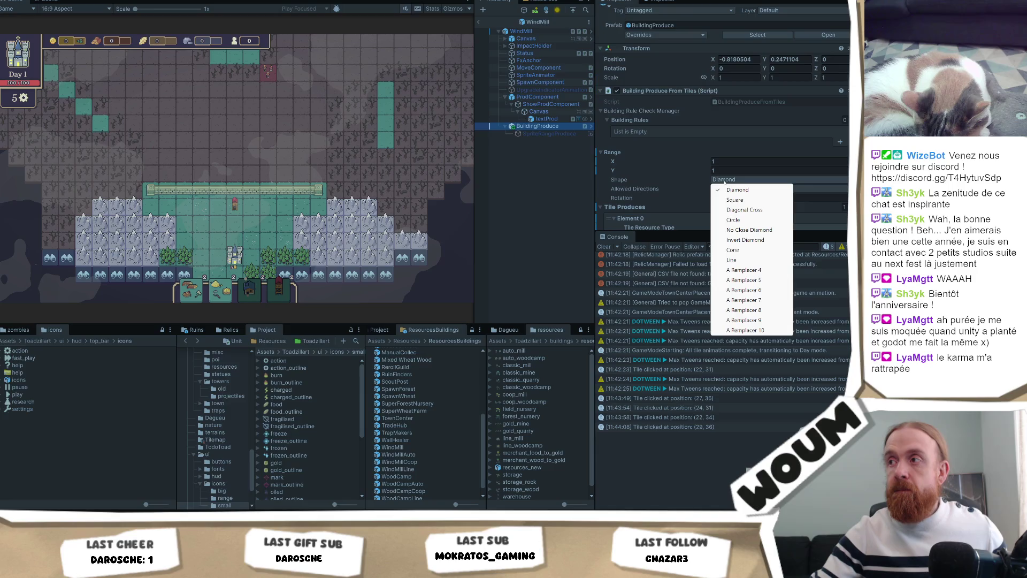
pyautogui.click(749, 259)
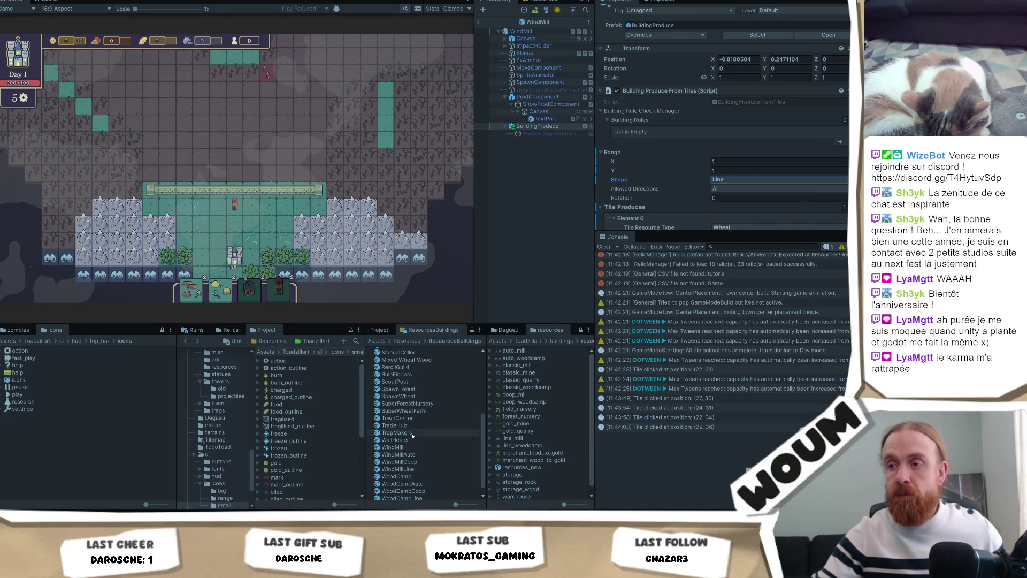
# Set the WoodCamp prefab's BuildingProduce range shape to Line
pyautogui.doubleClick(415, 477)
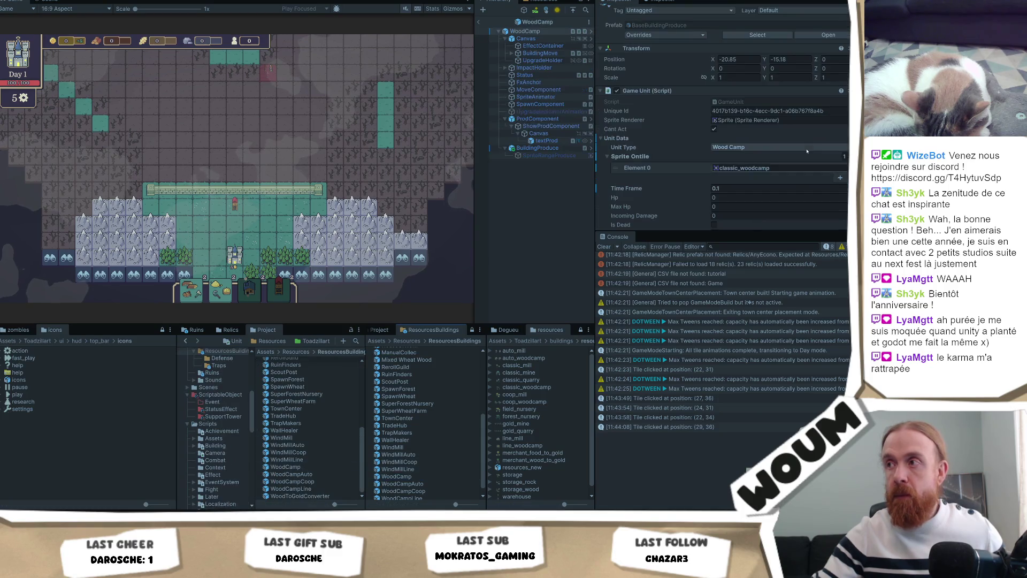
pyautogui.scroll(-3, 771, 182)
pyautogui.scroll(-10, 771, 182)
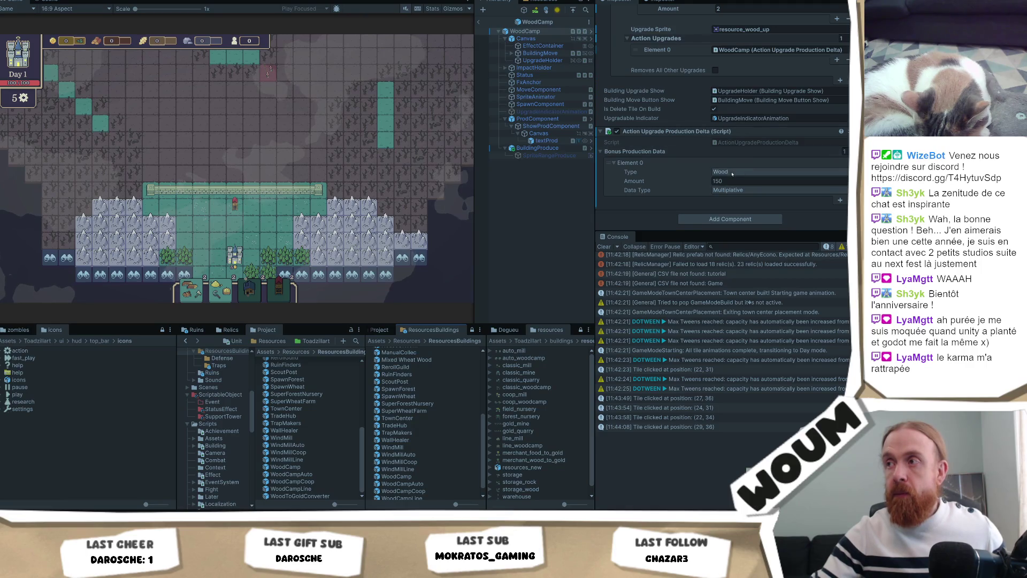
pyautogui.scroll(7, 732, 173)
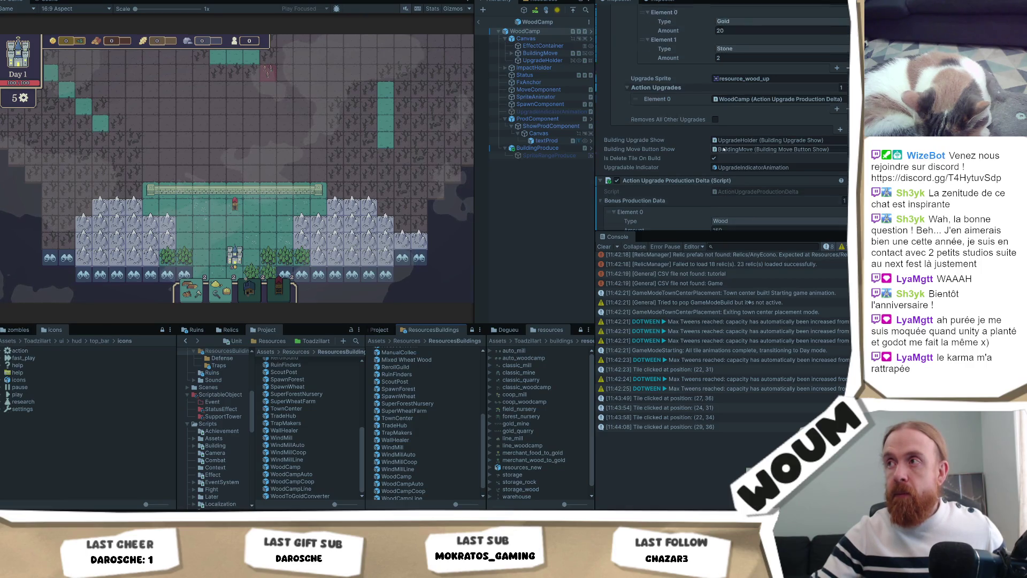
pyautogui.click(521, 150)
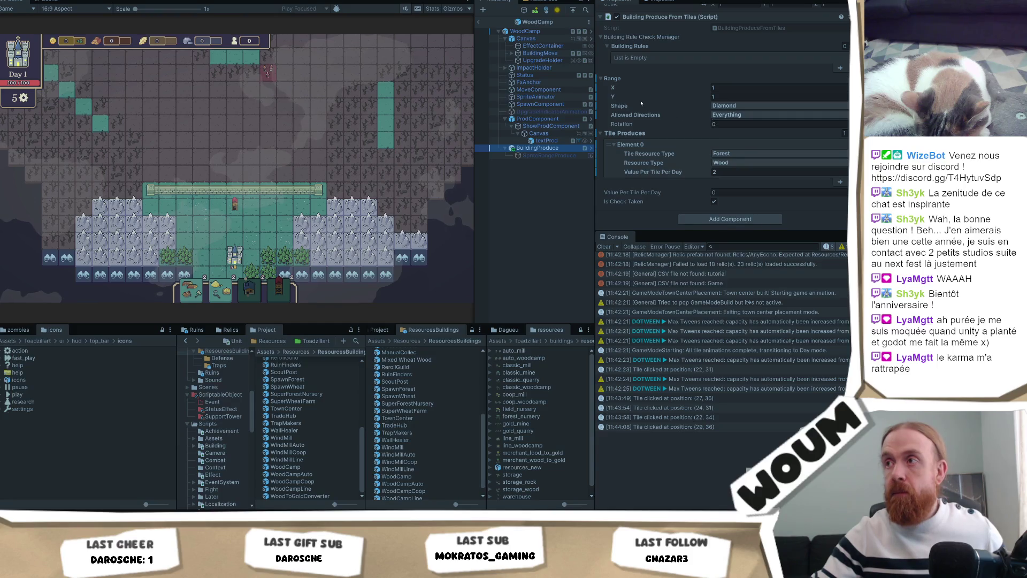
pyautogui.click(756, 105)
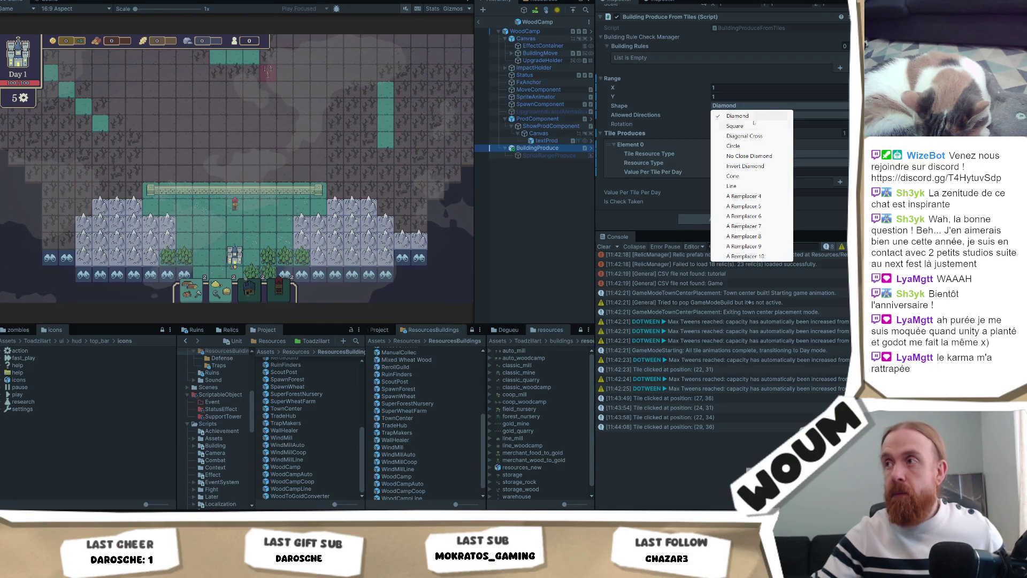
pyautogui.click(770, 195)
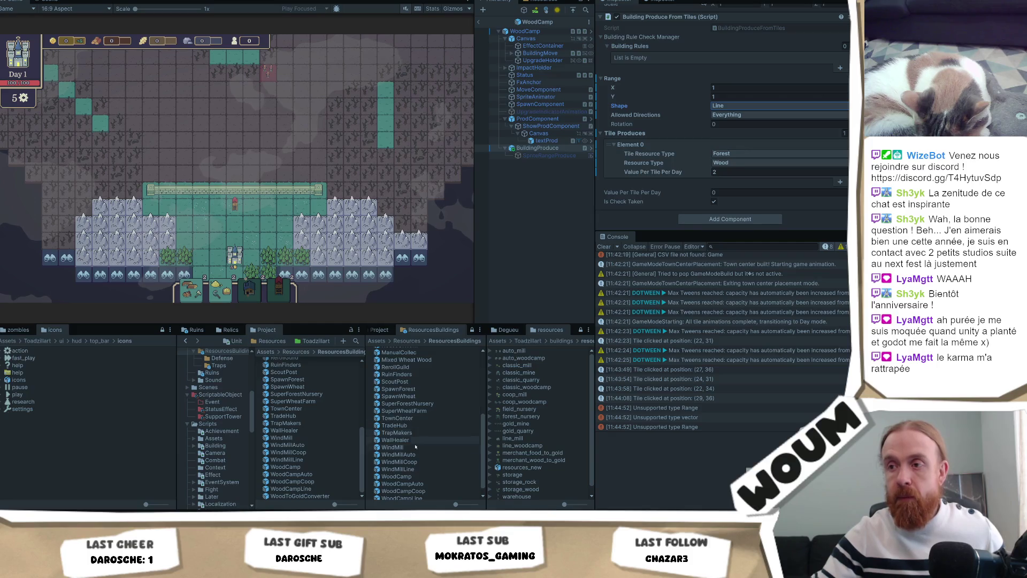
# Set the GoldMine prefab's BuildingProduce range shape to Line
pyautogui.scroll(2, 423, 452)
pyautogui.scroll(4, 422, 452)
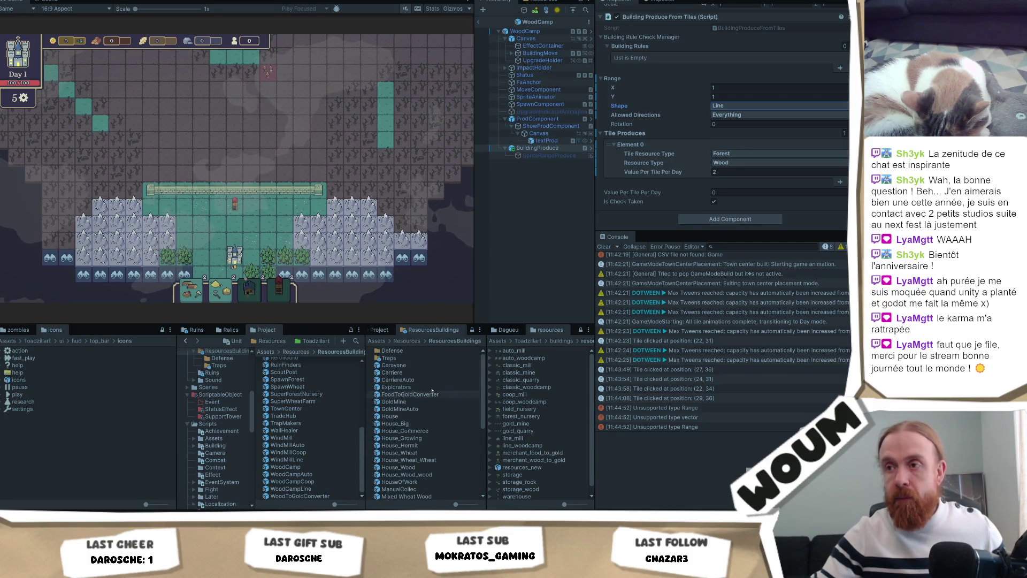
pyautogui.click(414, 402)
pyautogui.doubleClick(415, 402)
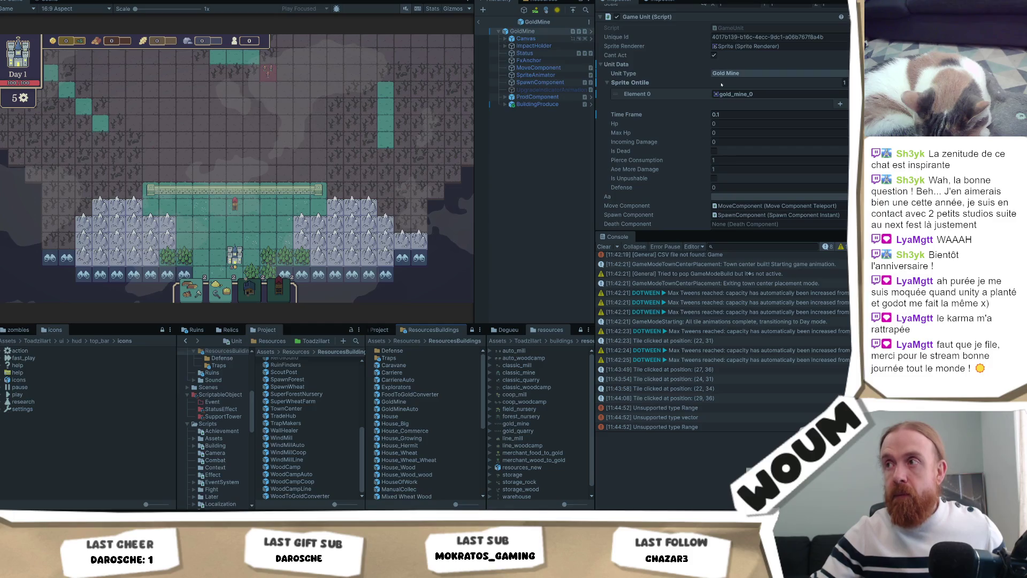
pyautogui.click(568, 105)
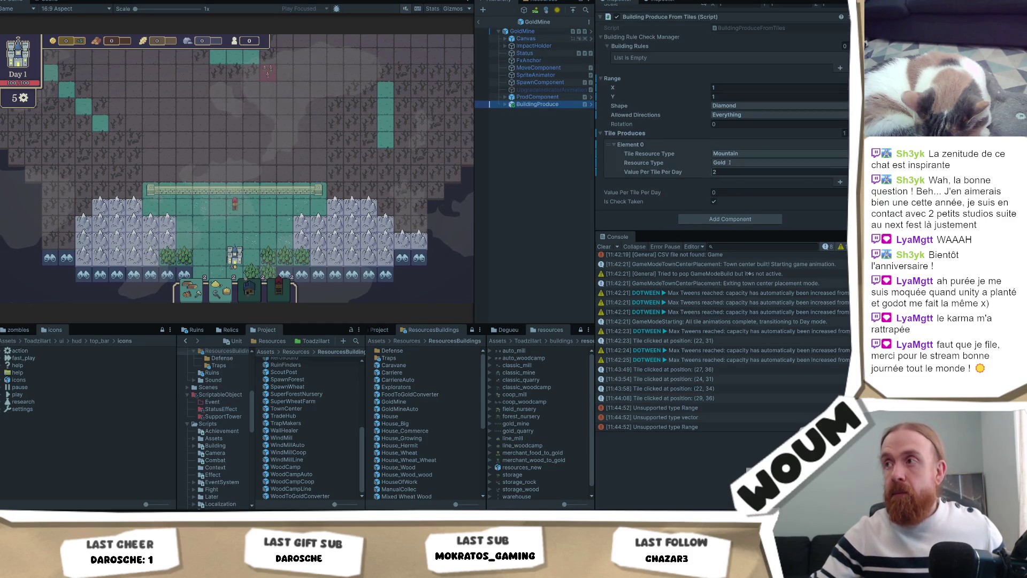
pyautogui.scroll(1, 749, 133)
pyautogui.click(749, 130)
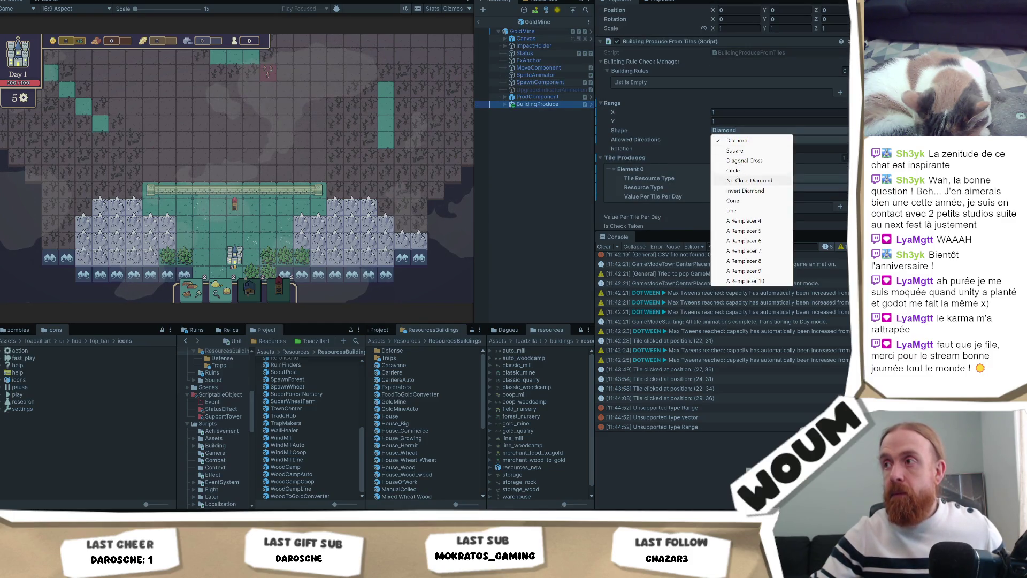
pyautogui.click(743, 210)
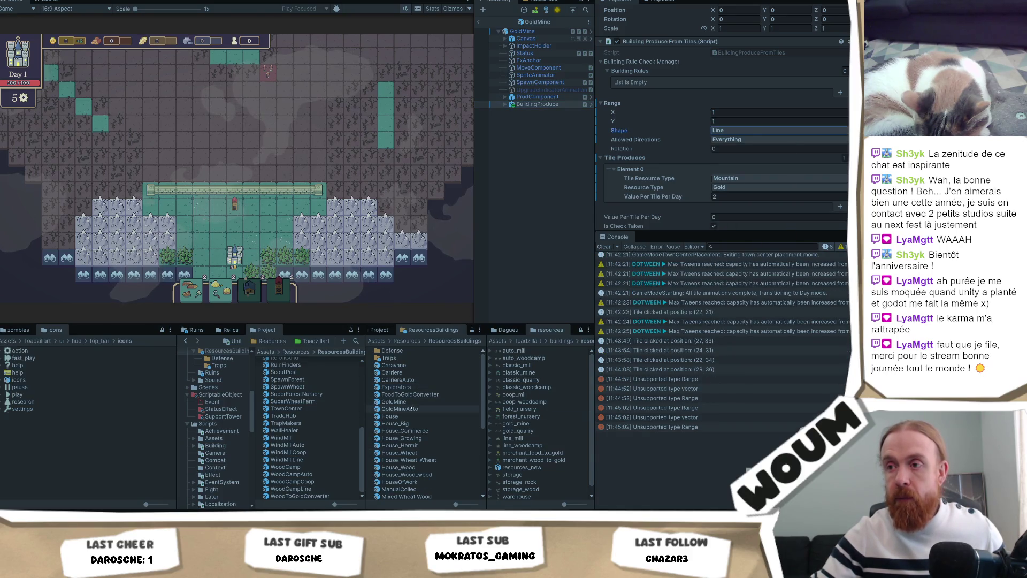
# Set the Carriere prefab's BuildingProduce range shape to Line
pyautogui.click(421, 373)
pyautogui.doubleClick(420, 372)
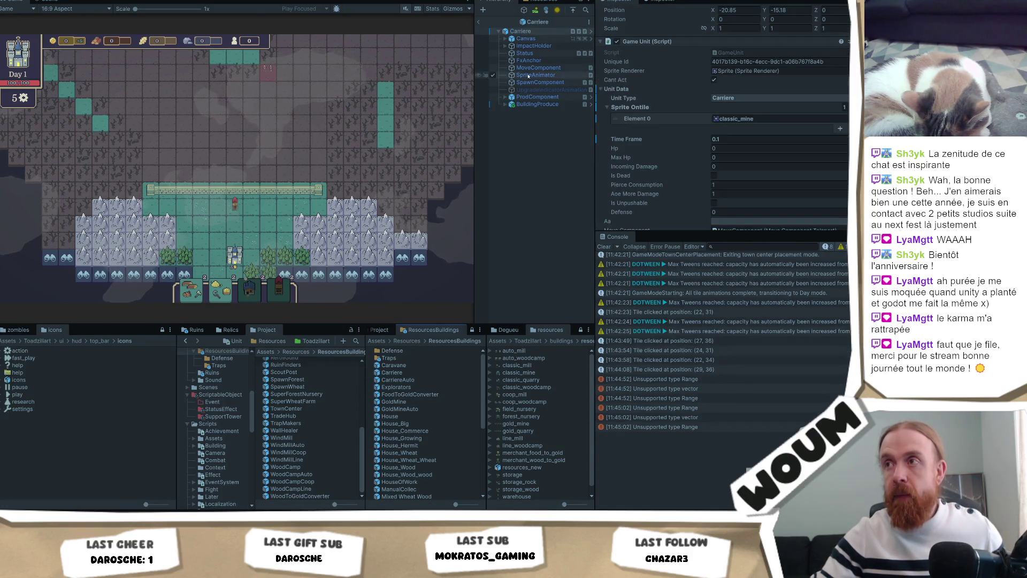
pyautogui.click(537, 103)
pyautogui.scroll(-3, 782, 171)
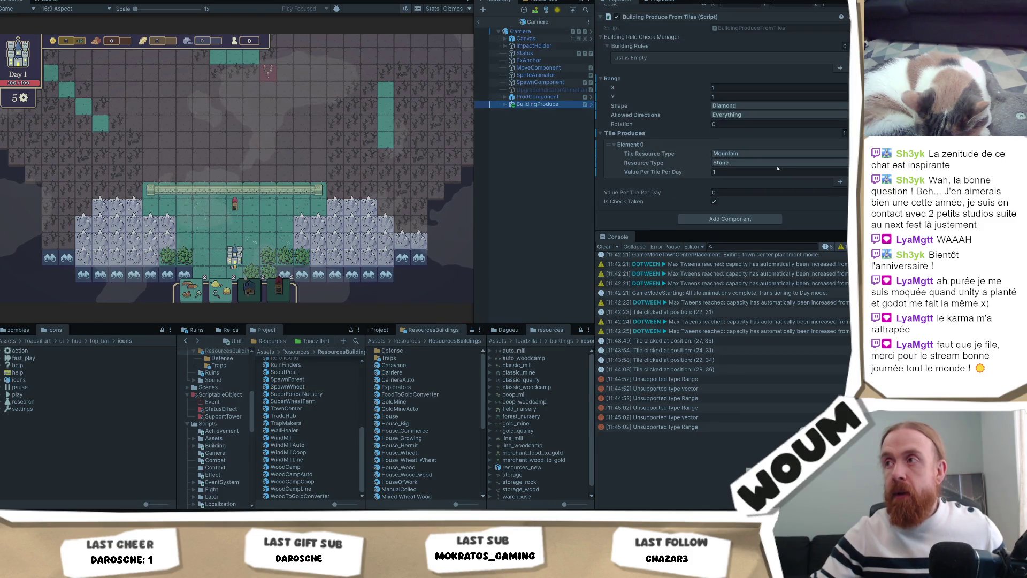
pyautogui.scroll(3, 614, 142)
pyautogui.click(718, 194)
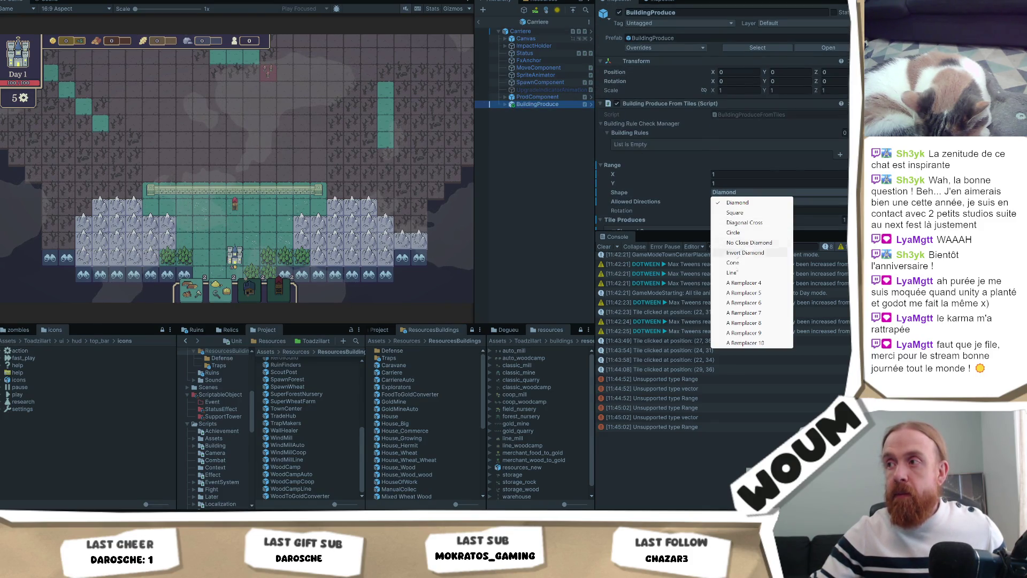
pyautogui.click(762, 273)
pyautogui.click(233, 226)
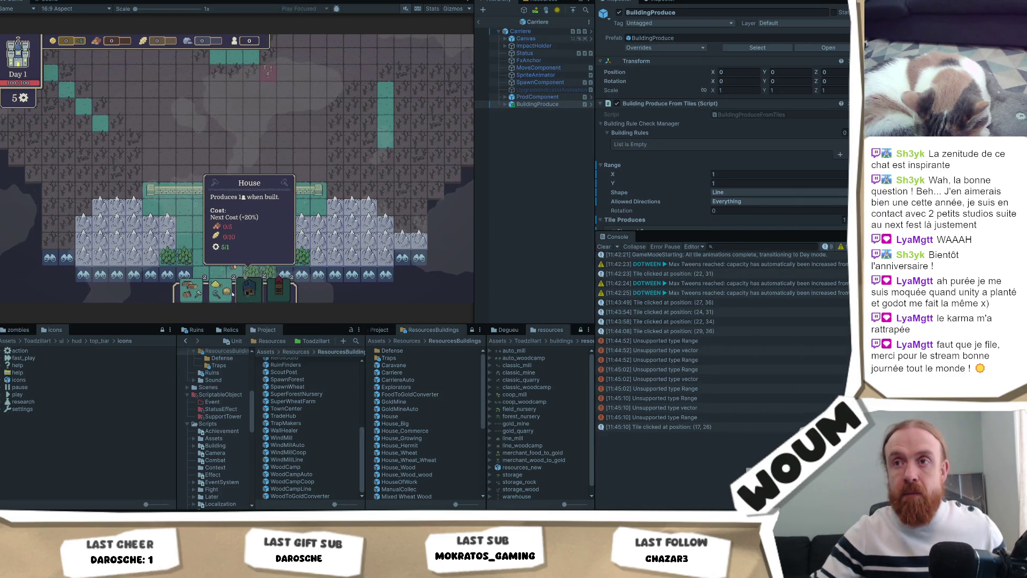
# Place a House, preview a placed building's range, then try and cancel moving a building
pyautogui.moveTo(249, 289); pyautogui.dragTo(234, 262)
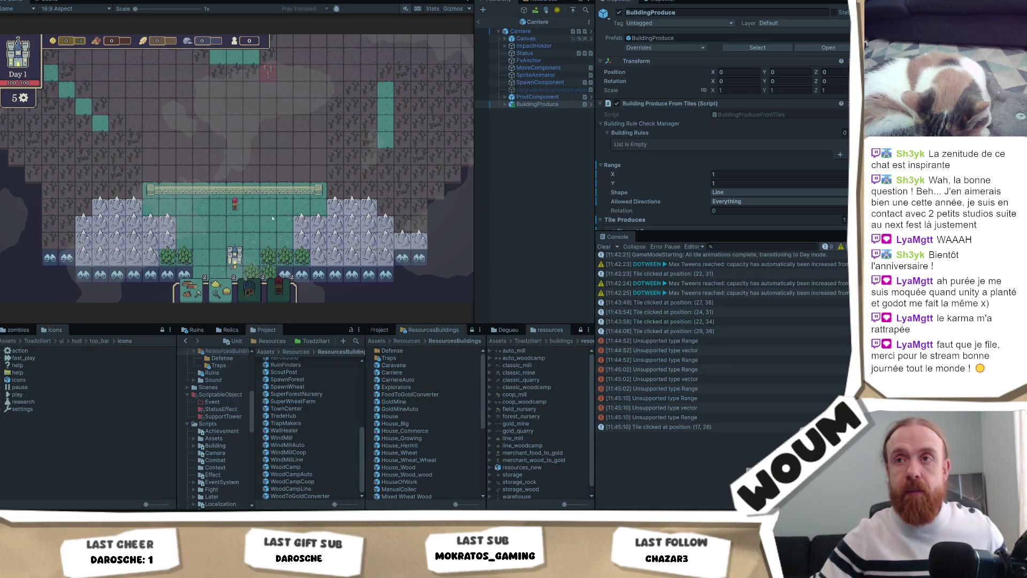
pyautogui.click(234, 206)
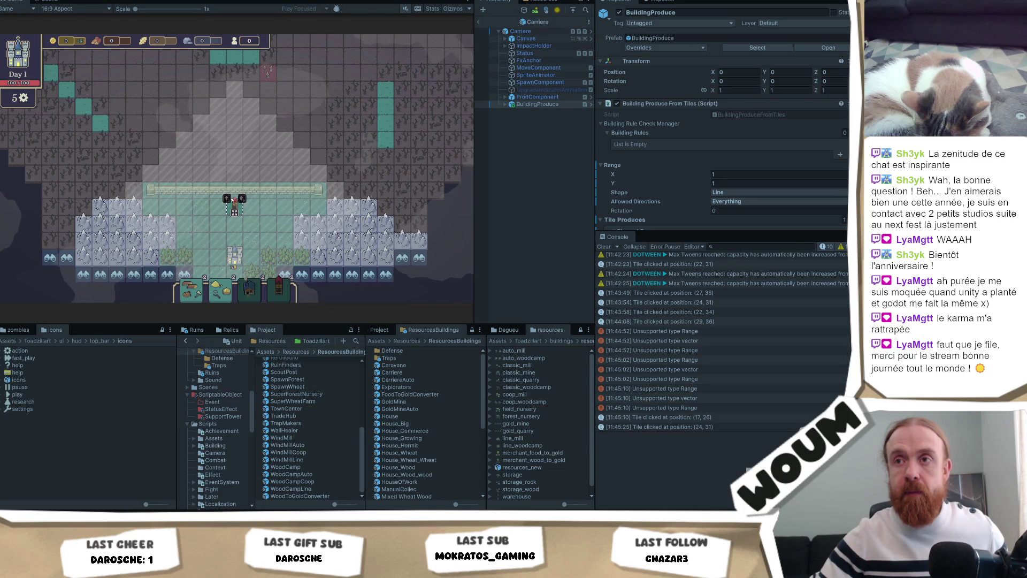
pyautogui.rightClick(285, 224)
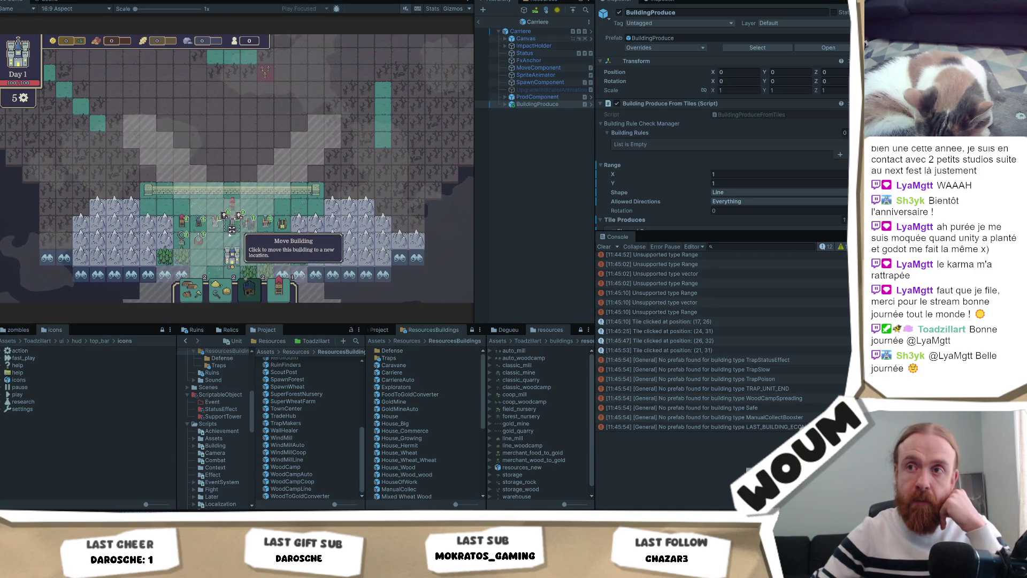
pyautogui.click(182, 246)
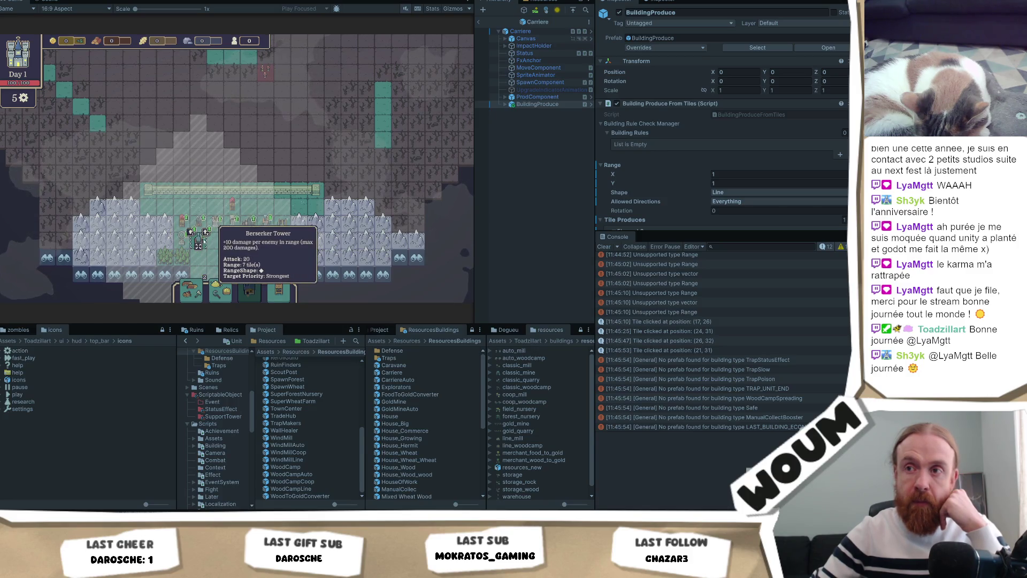
pyautogui.press('Escape')
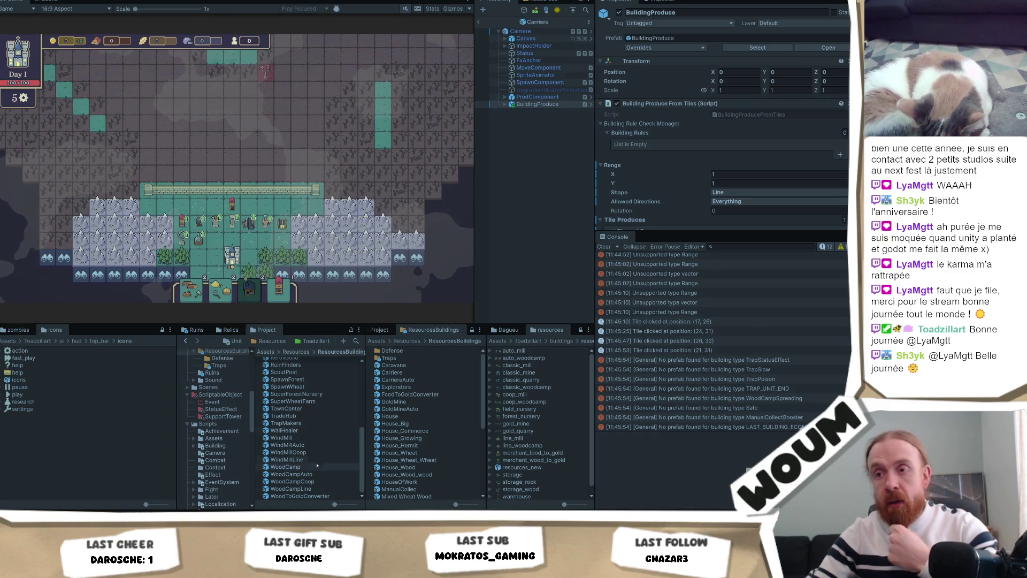
# Open the Defense folder and select the OverchargeTower prefab
pyautogui.scroll(10, 312, 428)
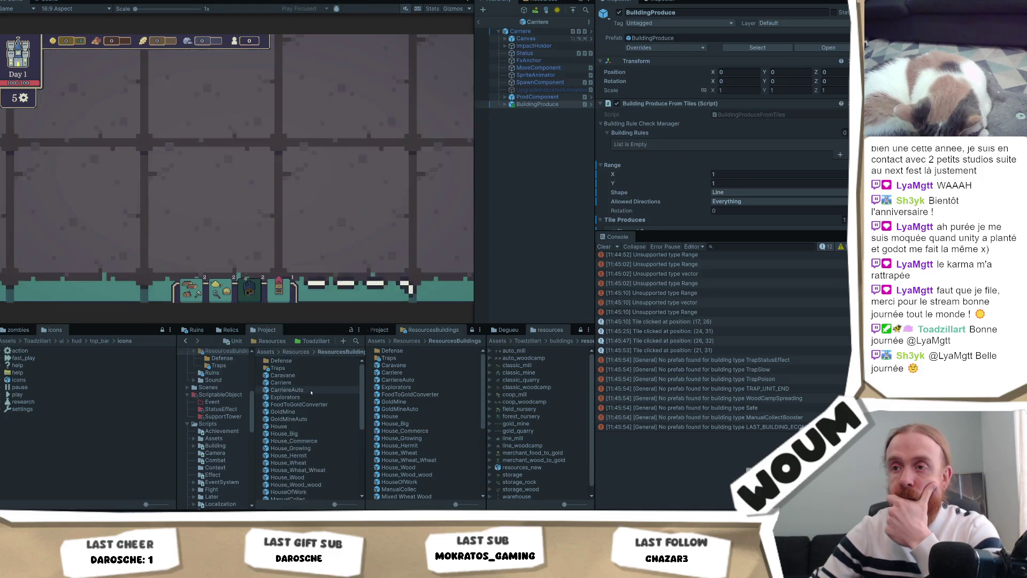
pyautogui.click(308, 360)
pyautogui.scroll(-3, 314, 452)
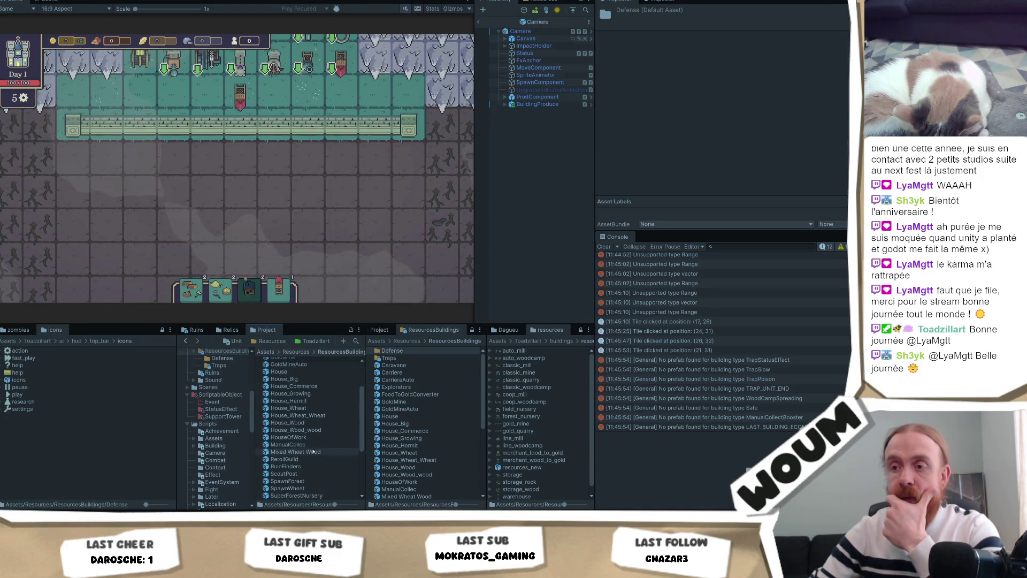
pyautogui.scroll(3, 314, 452)
pyautogui.doubleClick(299, 360)
pyautogui.scroll(-4, 295, 448)
pyautogui.click(304, 469)
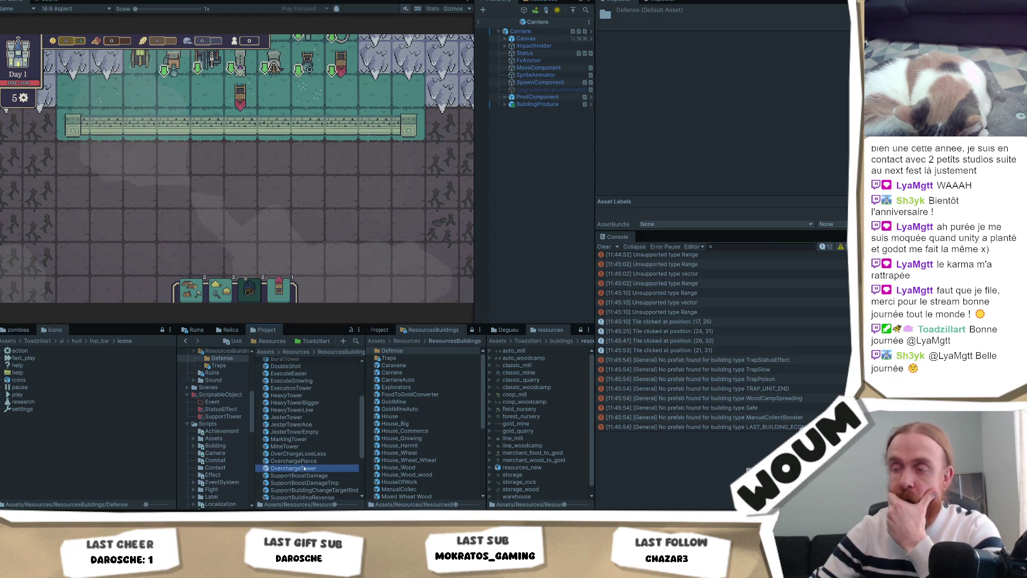
# Confirm the OverchargeTower attack Range shape is Cone, then go to the code editor
pyautogui.scroll(-5, 776, 155)
pyautogui.scroll(-10, 777, 154)
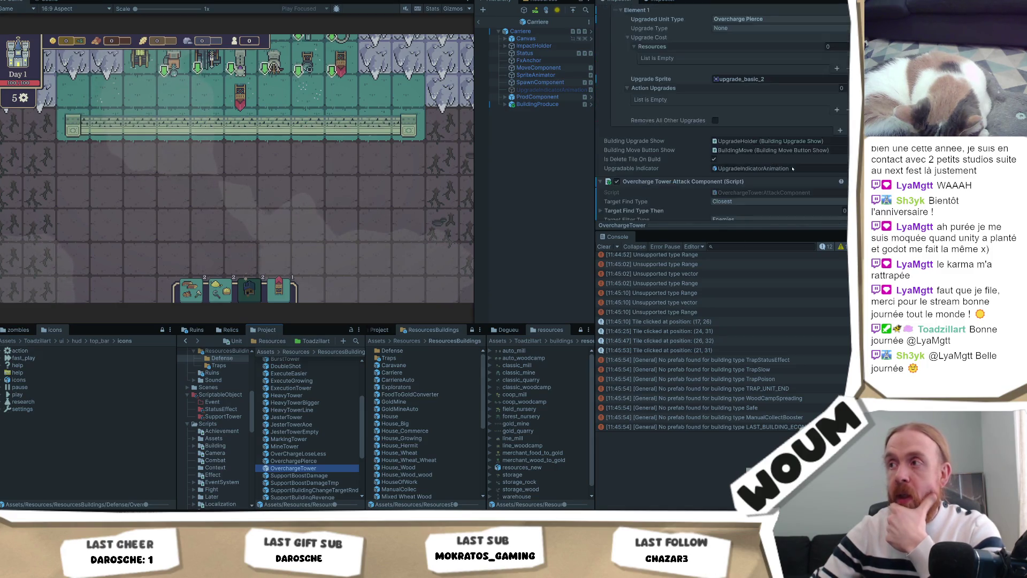
pyautogui.scroll(-4, 793, 168)
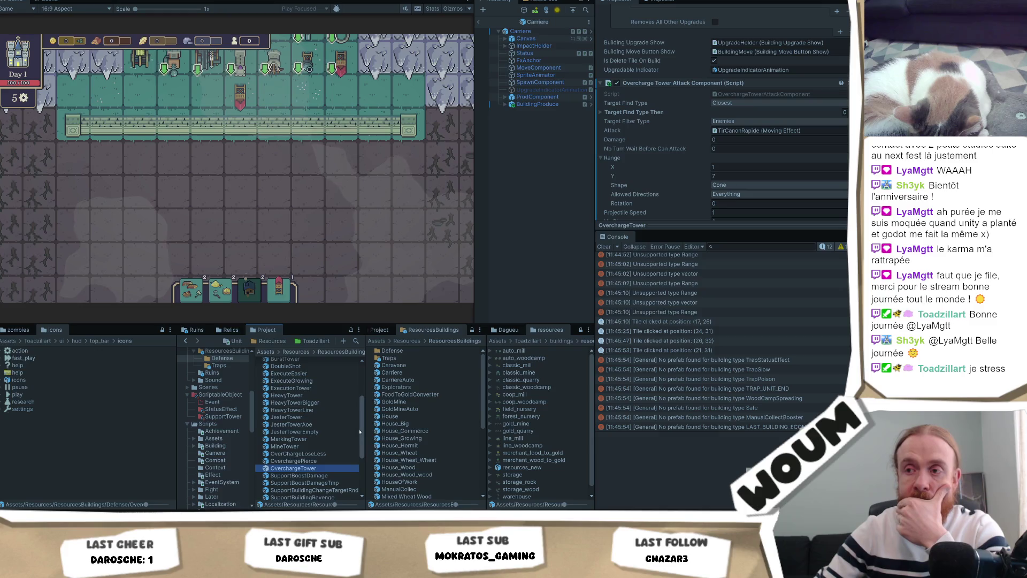
pyautogui.scroll(-3, 361, 431)
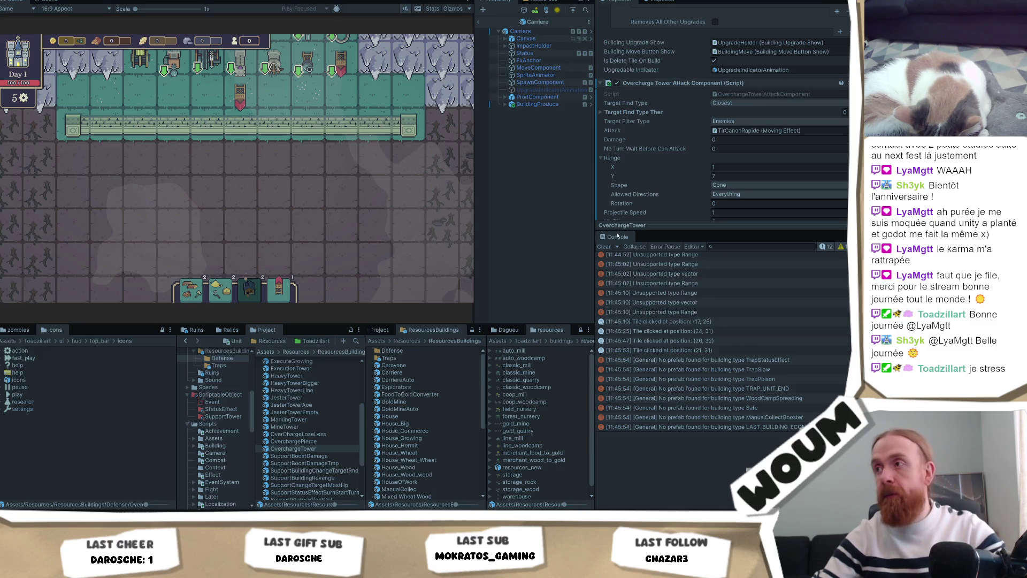
pyautogui.click(783, 186)
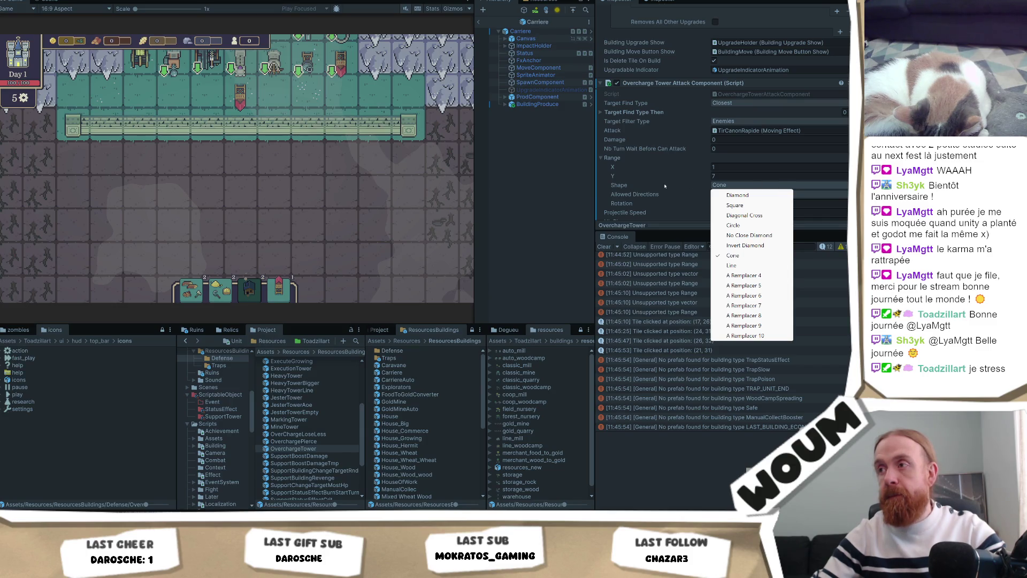
pyautogui.click(665, 185)
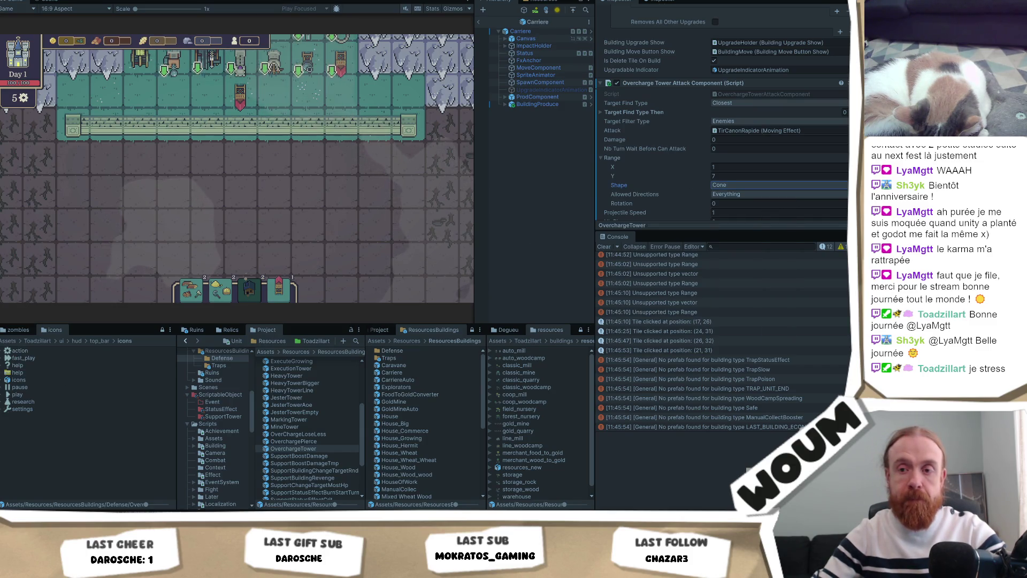
pyautogui.moveTo(112, 512)
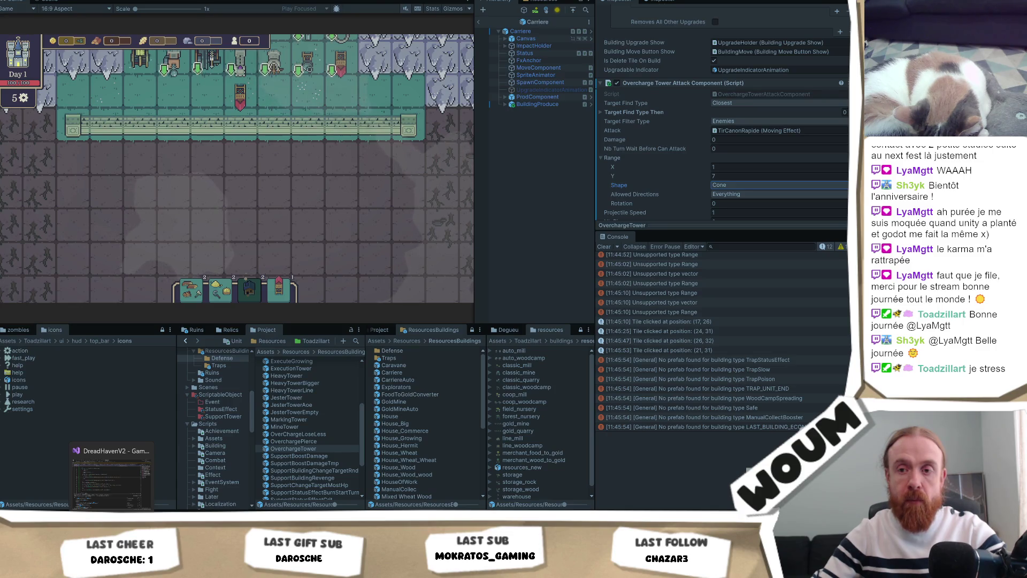
pyautogui.click(112, 476)
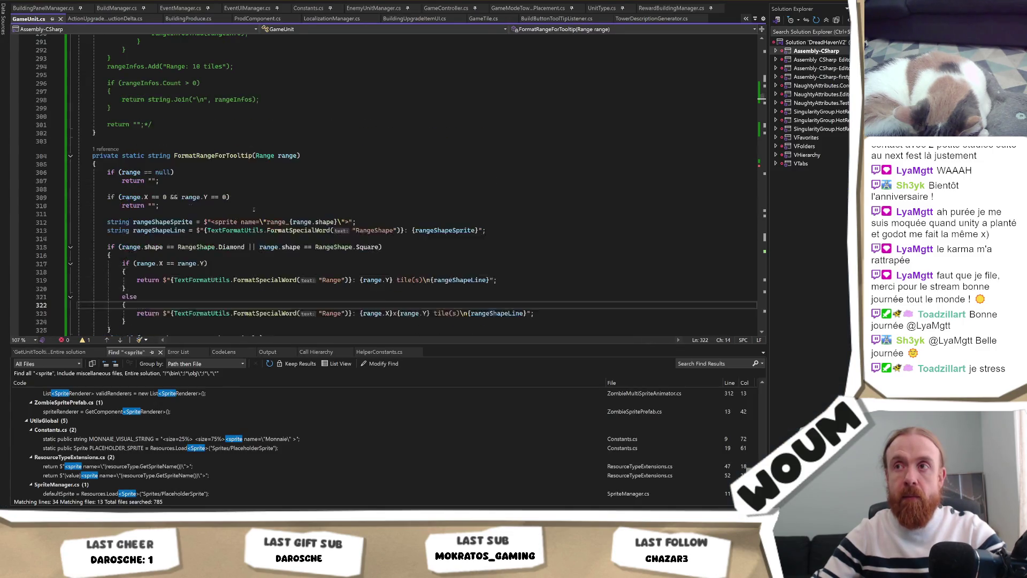
# In Range.cs, rename the RangeShape value Cone to Hammer project-wide, then return to Unity
pyautogui.scroll(5, 254, 210)
pyautogui.click(315, 191)
pyautogui.hotkey('ctrl', 'Tab')
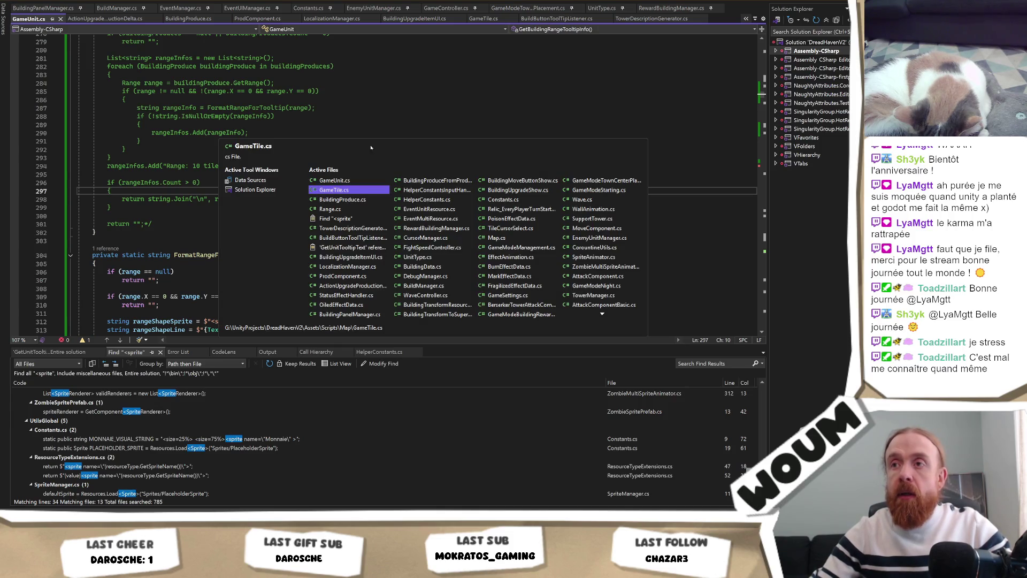
pyautogui.hotkey('ctrl', 'Tab')
pyautogui.hotkey('ctrl', 'Tab')
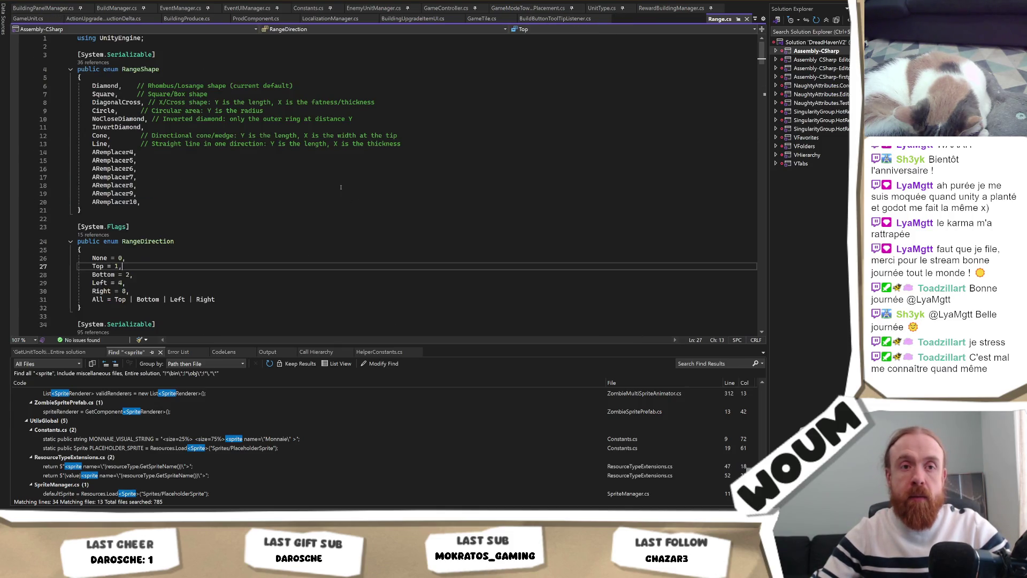
pyautogui.click(93, 135)
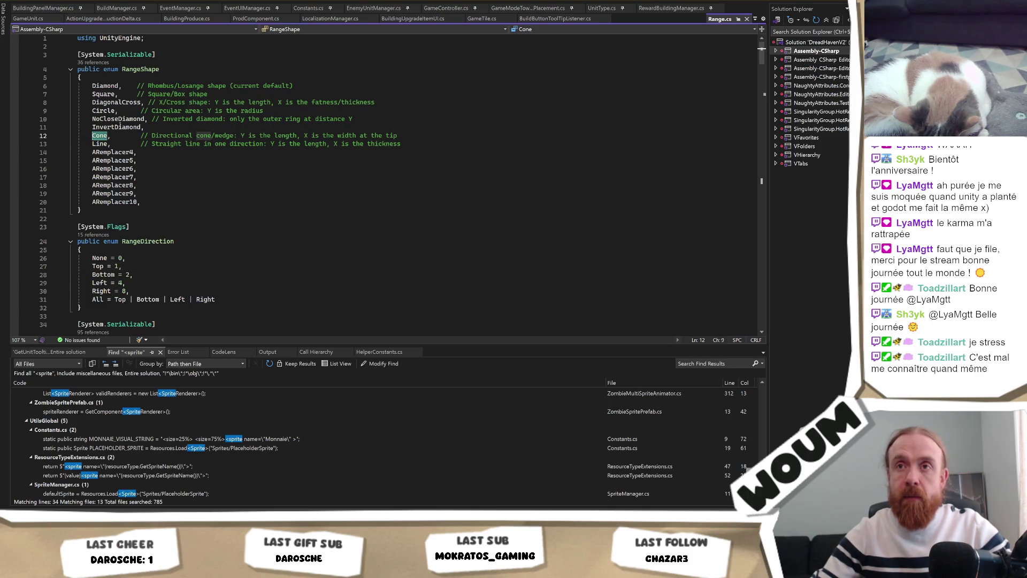
pyautogui.hotkey('ctrl', 'r')
pyautogui.hotkey('ctrl', 'r')
pyautogui.write('Hammer')
pyautogui.press('Return')
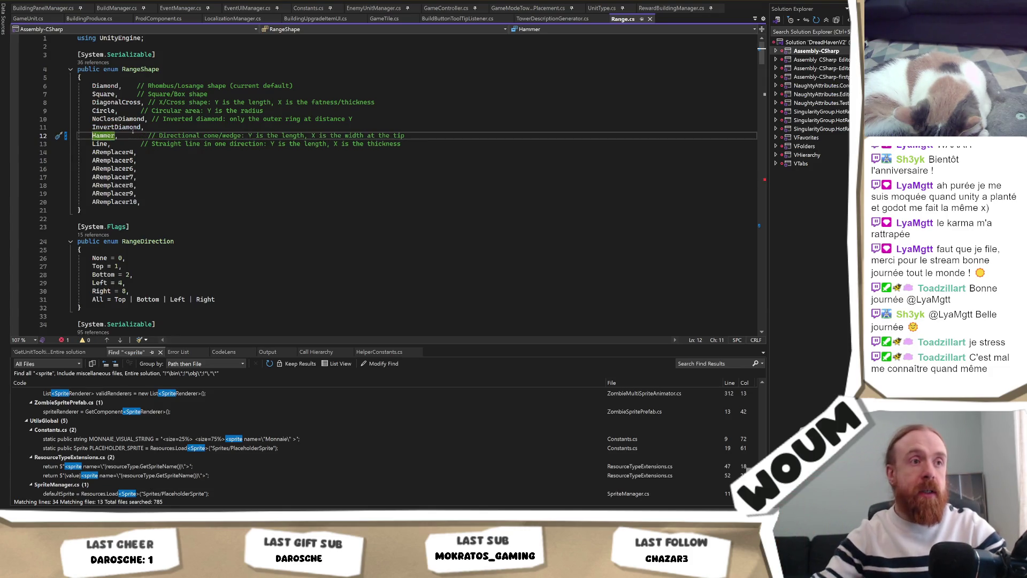
pyautogui.hotkey('alt', 'Tab')
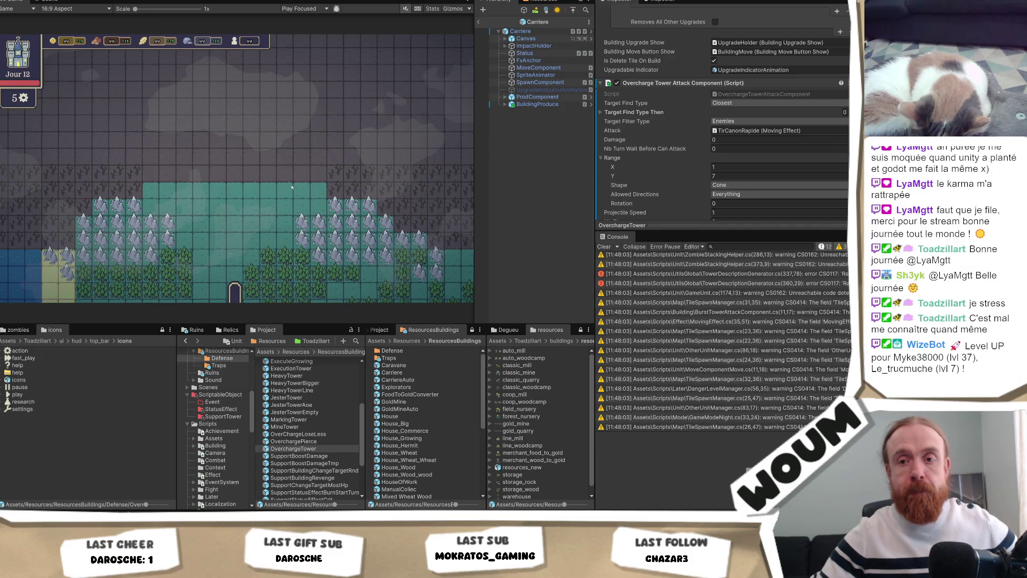
# Replace the Hammer range shape with Cone in Range.cs and save the file
pyautogui.hotkey('alt', 'Tab')
pyautogui.click(255, 169)
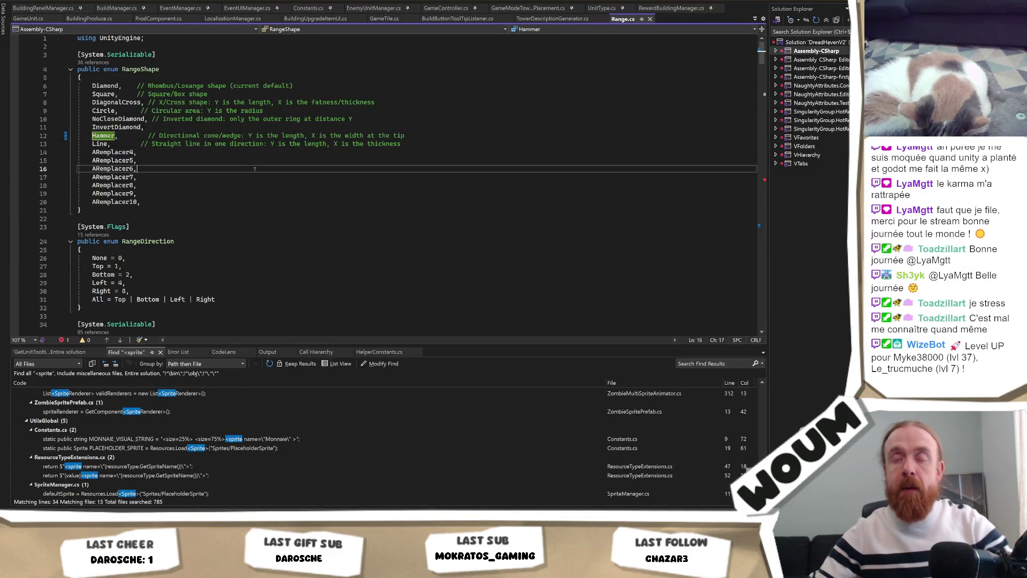
pyautogui.doubleClick(103, 136)
pyautogui.write('Cone')
pyautogui.rightClick(97, 136)
pyautogui.click(127, 162)
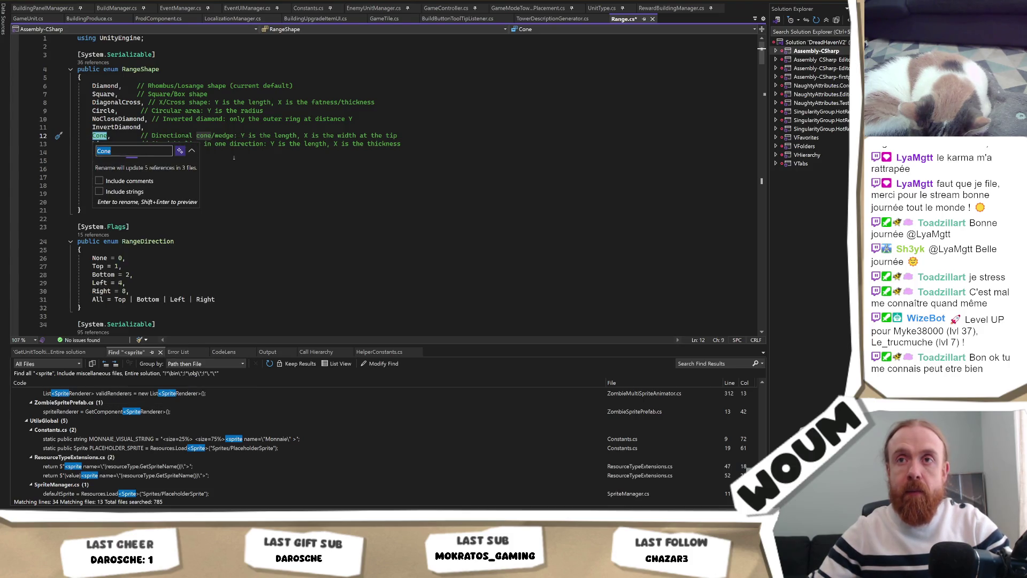
pyautogui.click(185, 102)
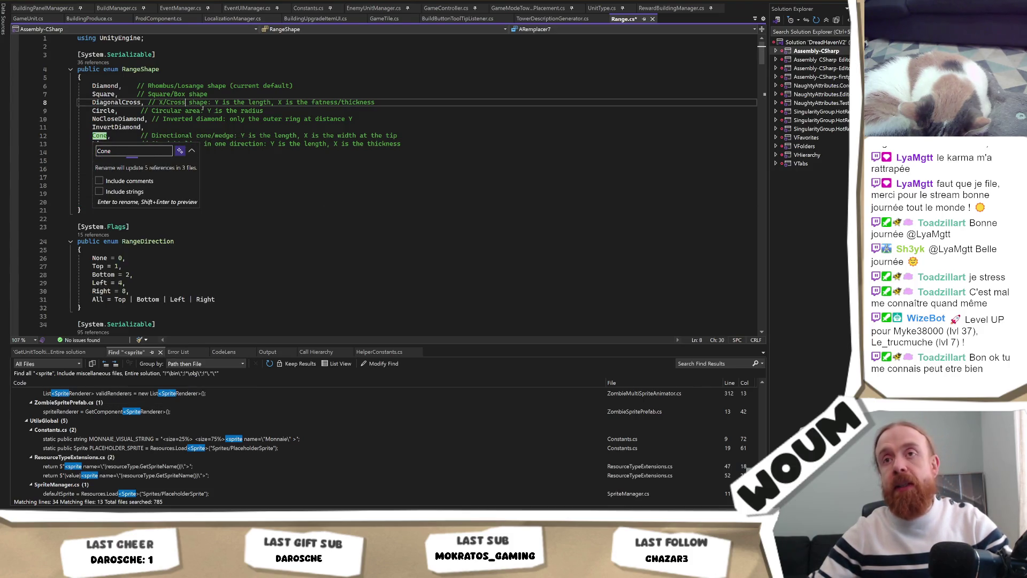
pyautogui.press('Escape')
pyautogui.hotkey('ctrl', 's')
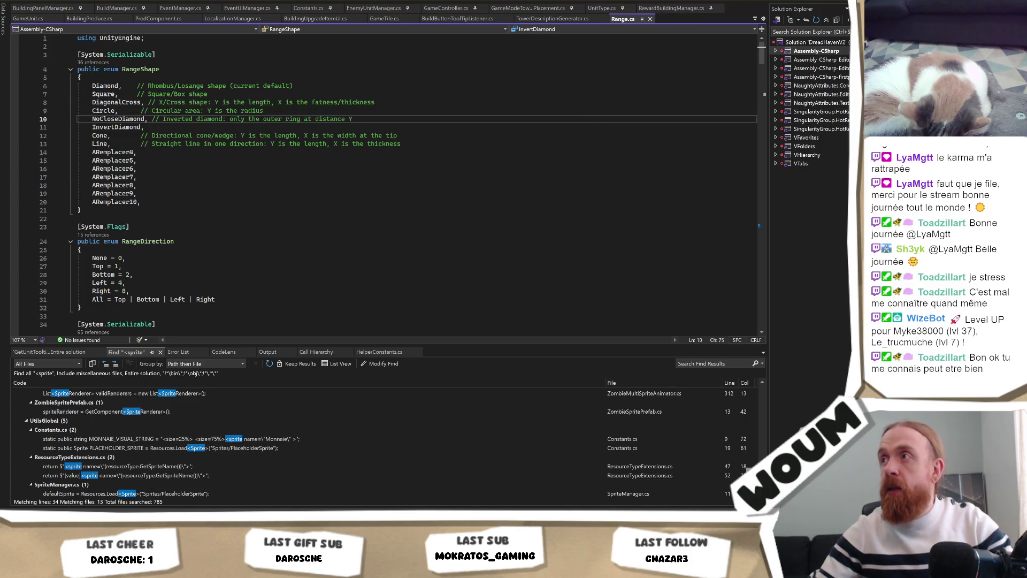
pyautogui.hotkey('alt', 'Tab')
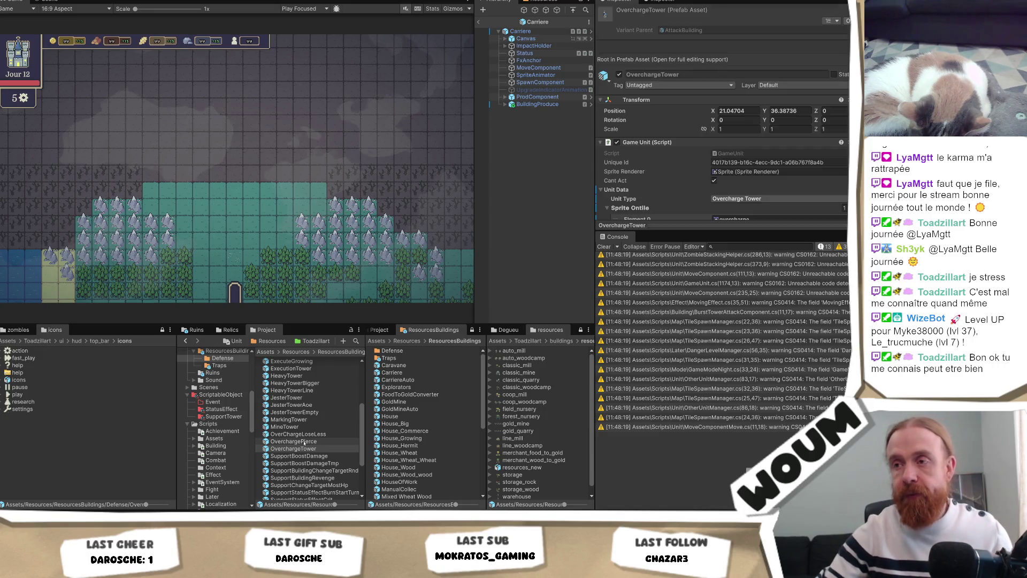
# Open the Toadzillart art folder in the Project tree, then its ui subfolder
pyautogui.scroll(3, 219, 437)
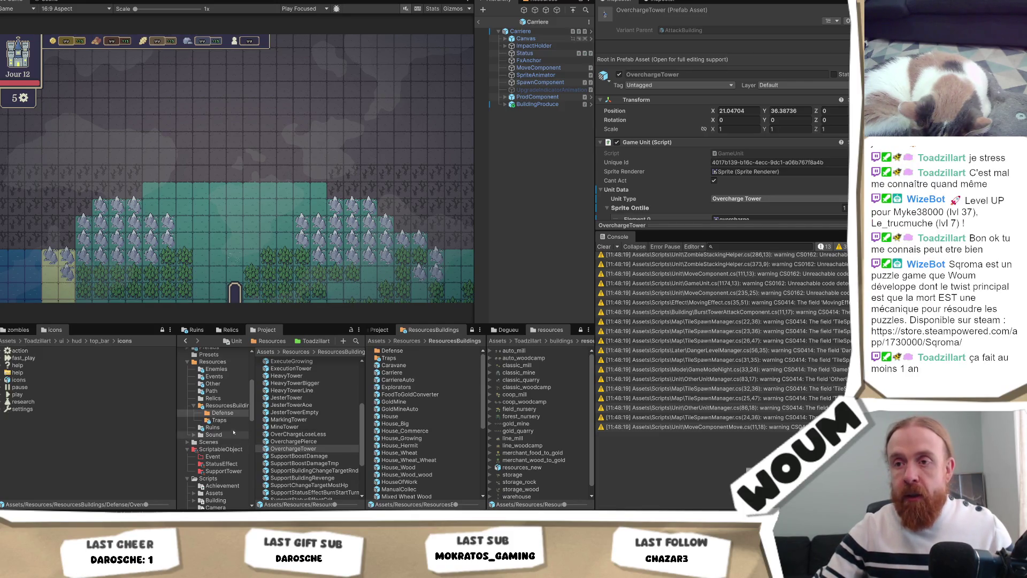
pyautogui.scroll(-10, 214, 471)
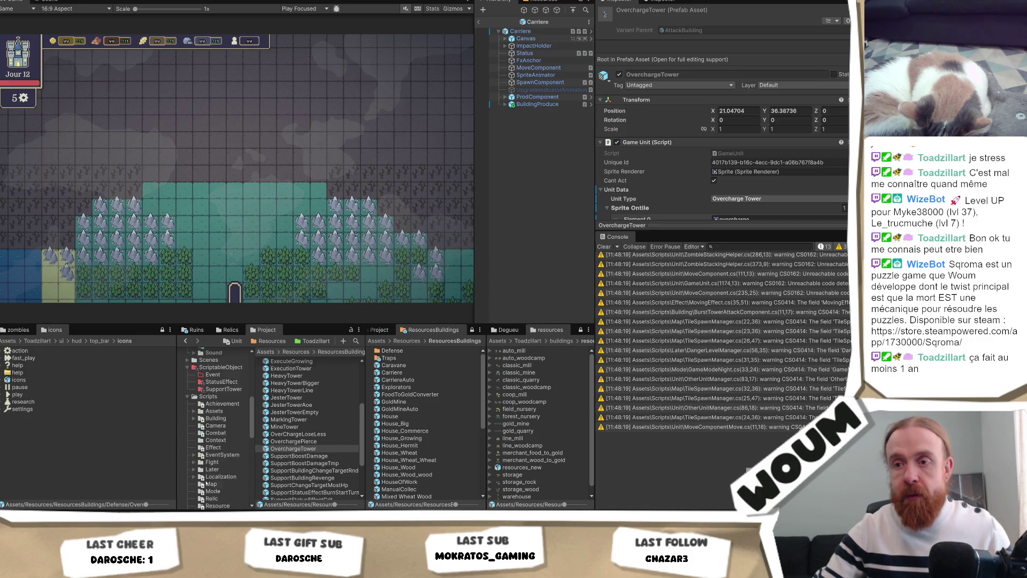
pyautogui.scroll(-10, 215, 470)
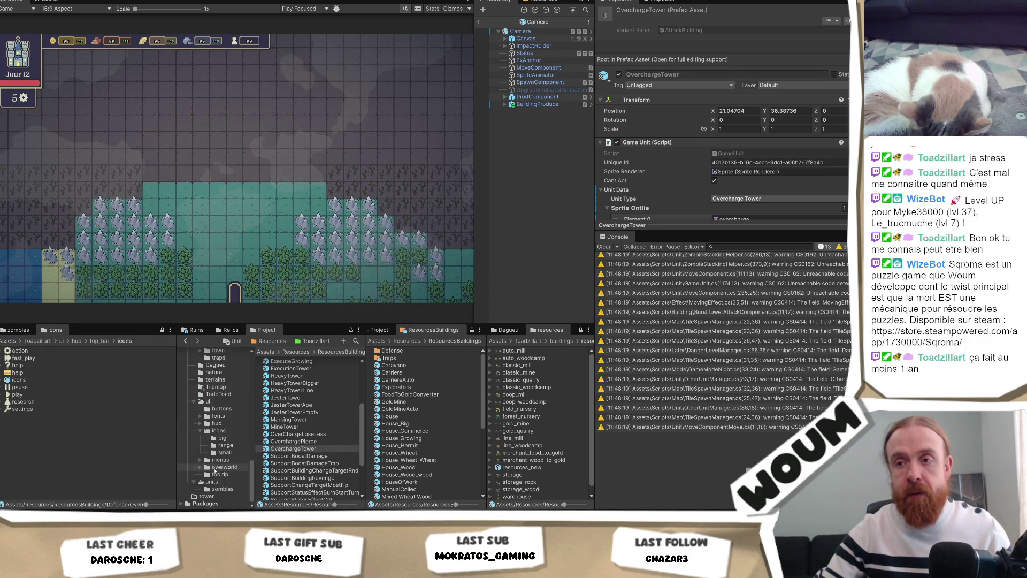
pyautogui.scroll(5, 223, 465)
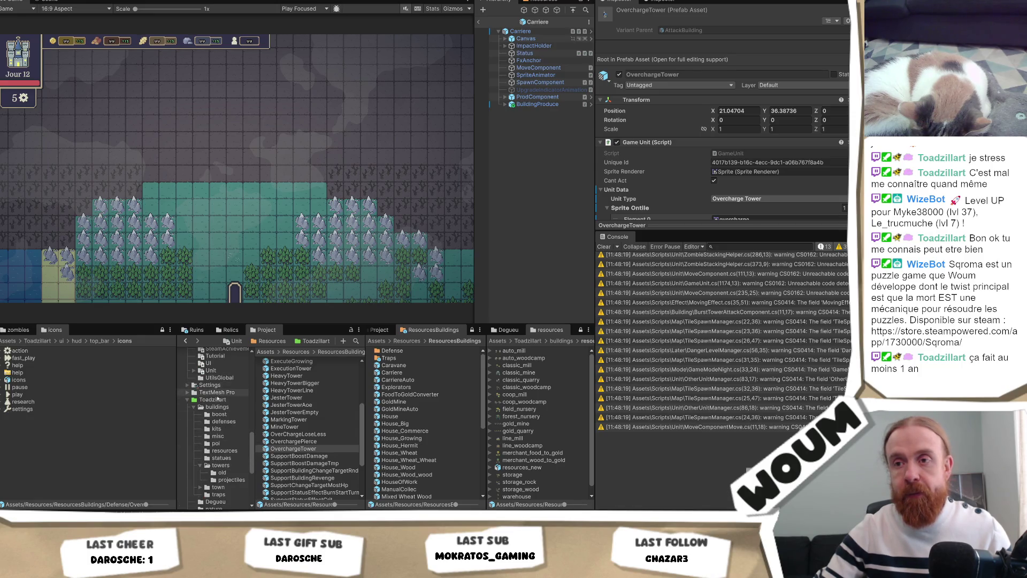
pyautogui.click(212, 399)
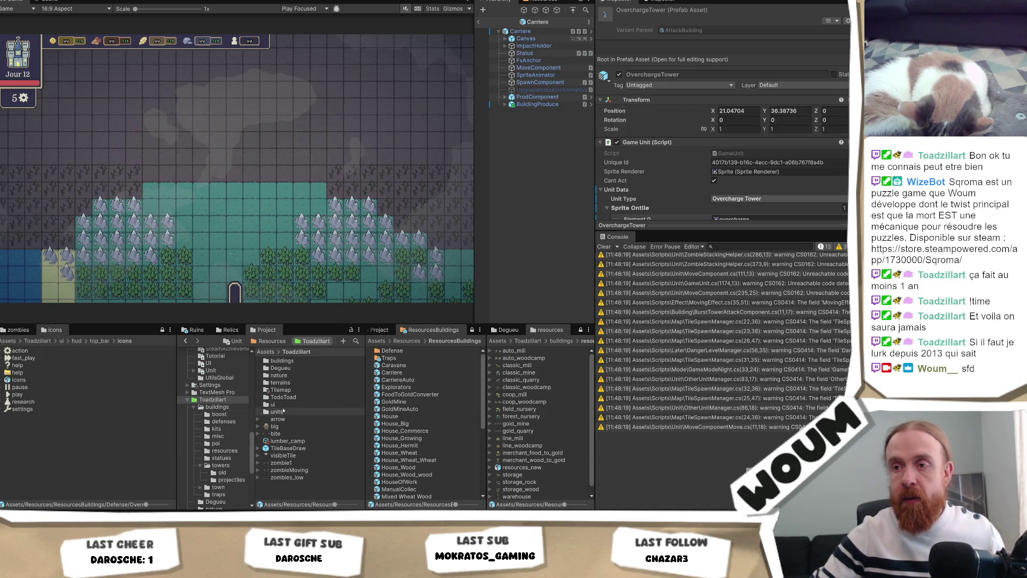
pyautogui.doubleClick(285, 404)
# Go into icons/small and select the smallSpriteSheet texture to view its import settings
pyautogui.doubleClick(287, 382)
pyautogui.doubleClick(287, 375)
pyautogui.scroll(-5, 293, 459)
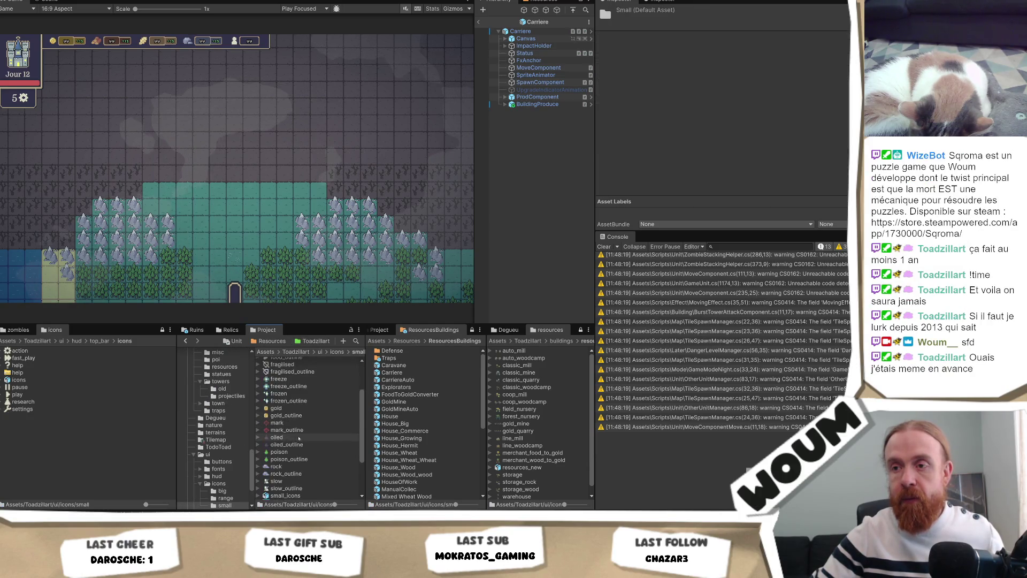
pyautogui.click(292, 438)
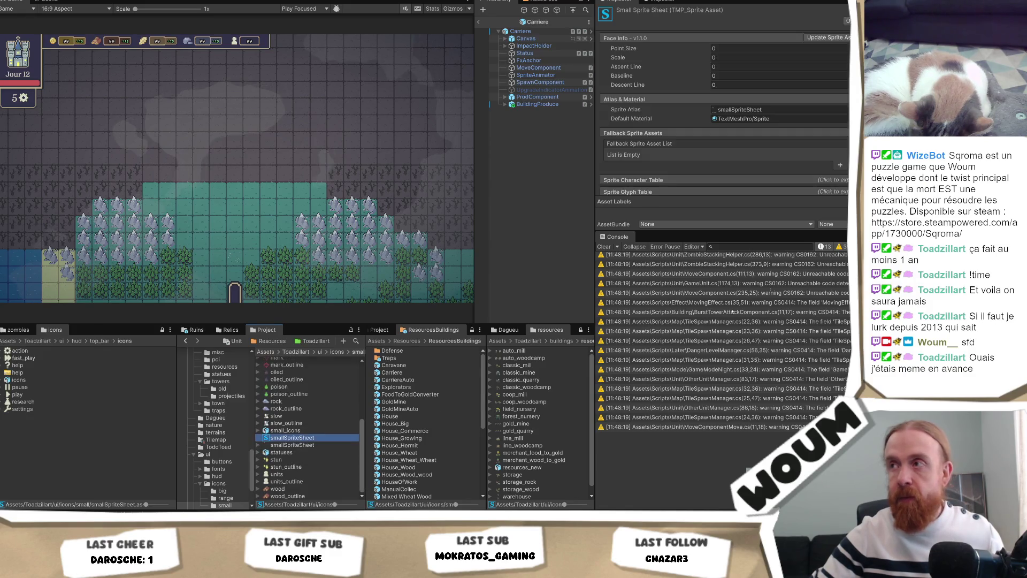
pyautogui.click(295, 445)
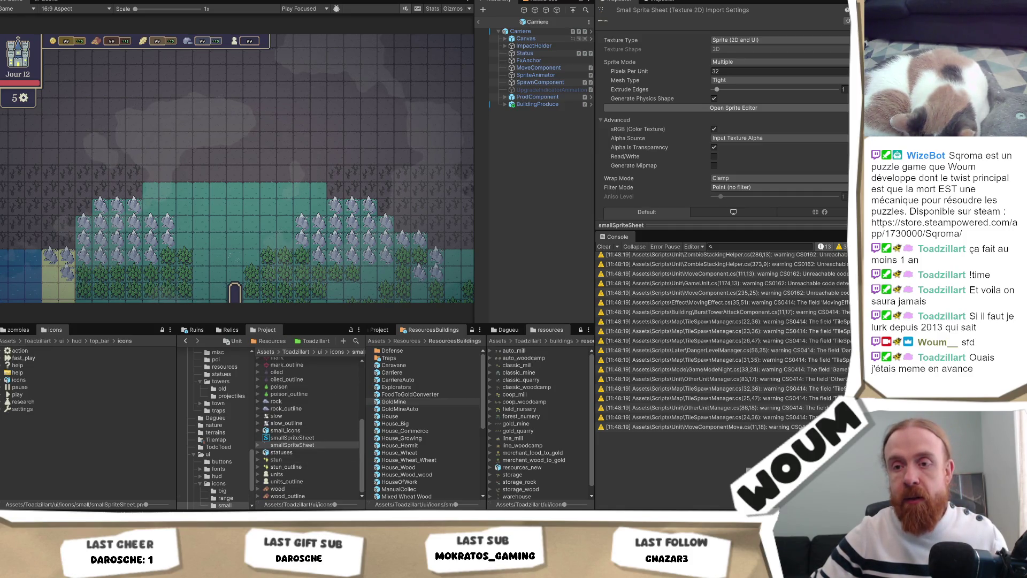
pyautogui.moveTo(375, 570)
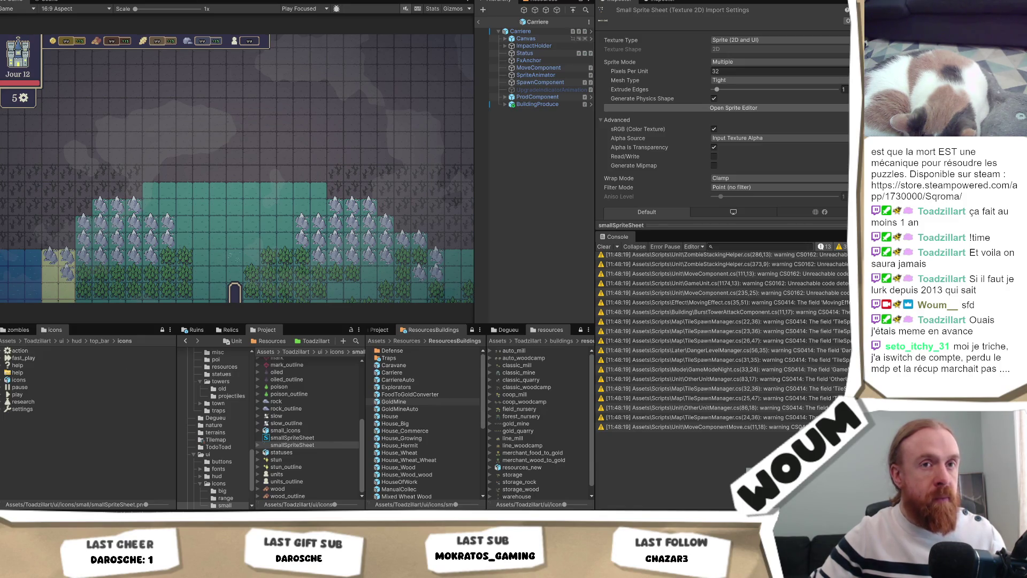
# Drag the new plus range icon to the bottom row's end and save the sheet as PNG
pyautogui.hotkey('alt', 'Tab')
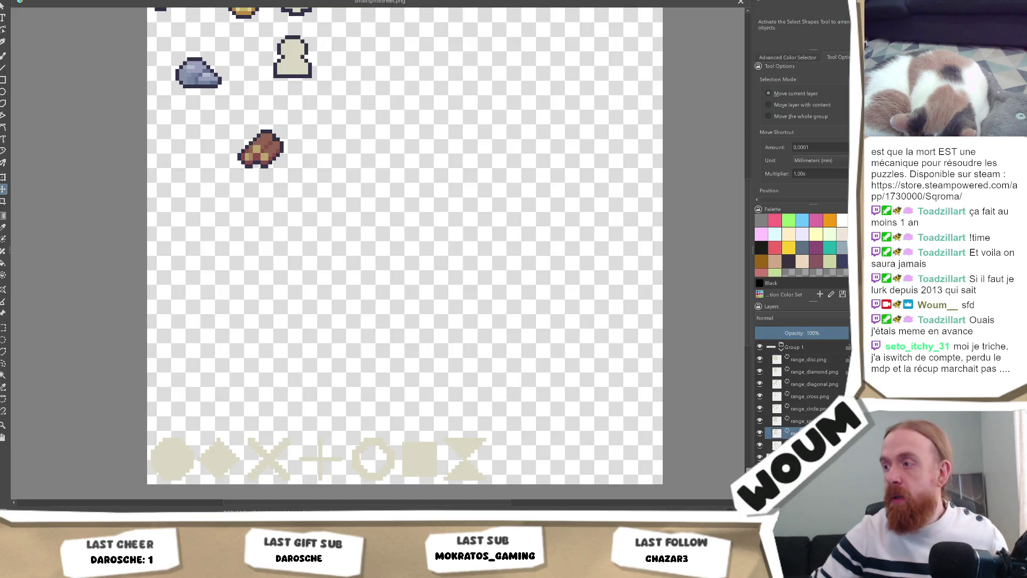
pyautogui.press('pagedown')
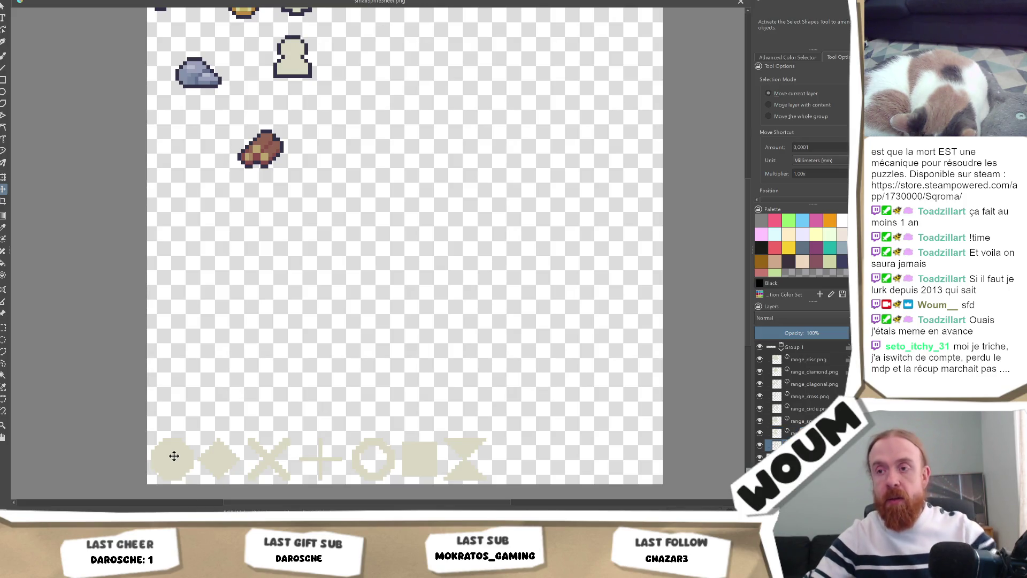
pyautogui.moveTo(174, 457); pyautogui.dragTo(516, 458)
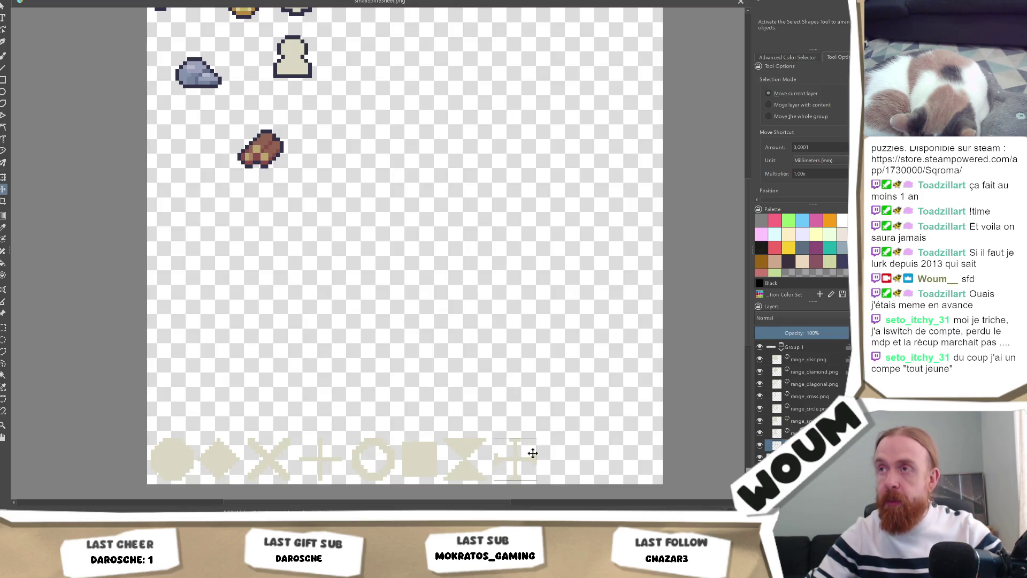
pyautogui.hotkey('ctrl', 's')
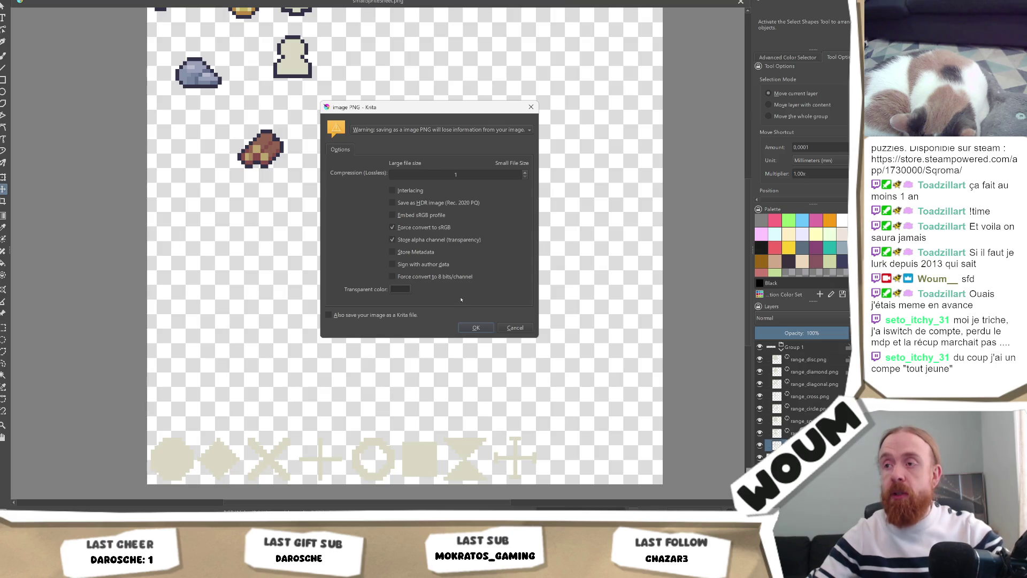
pyautogui.click(475, 325)
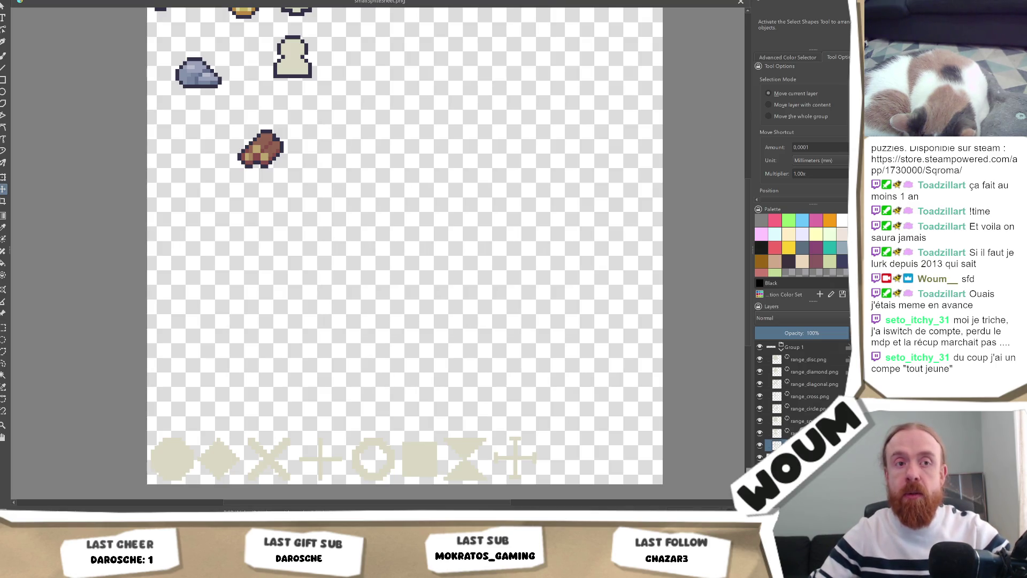
pyautogui.hotkey('alt', 'Tab')
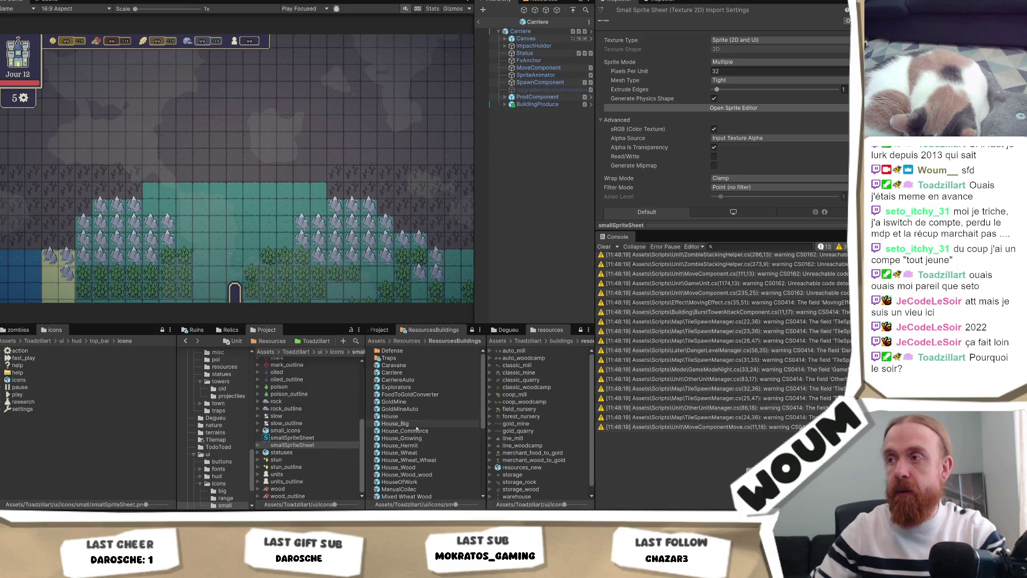
# Check the smallSpriteSheet texture settings and Sprite Editor, then select the smallSpriteSheet TMP sprite asset
pyautogui.click(290, 437)
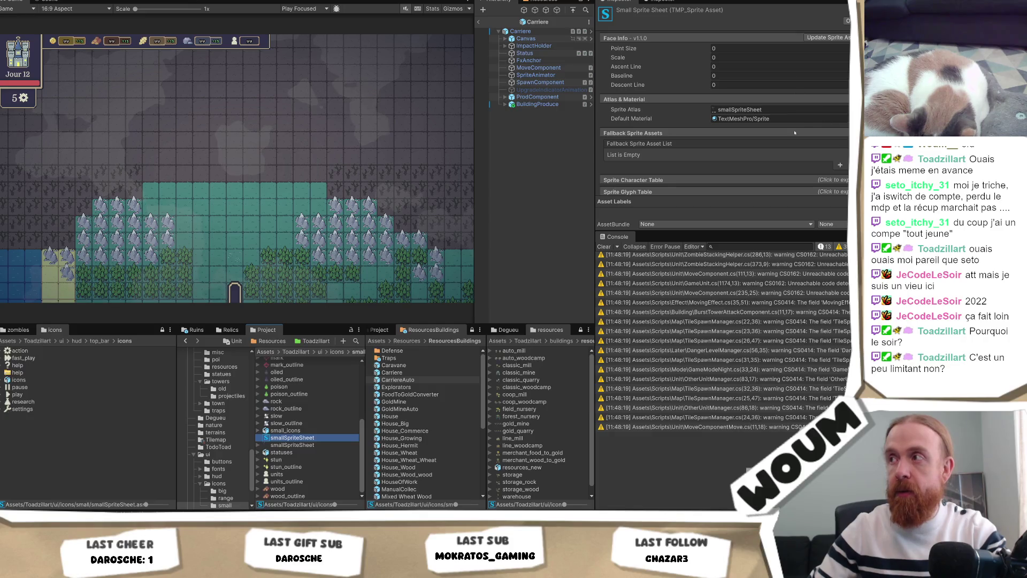
pyautogui.scroll(-1, 795, 126)
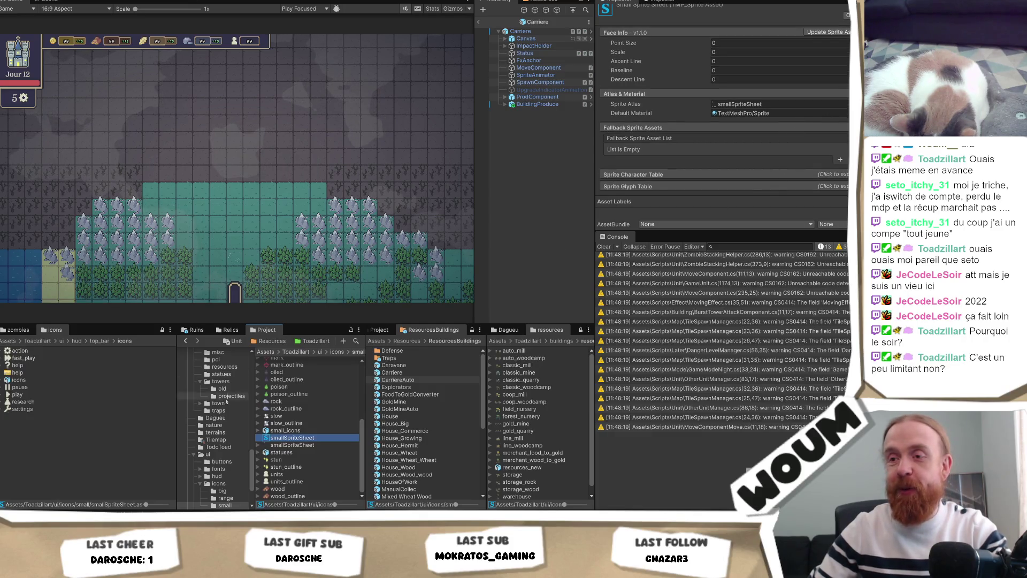
pyautogui.click(300, 444)
pyautogui.scroll(-3, 788, 153)
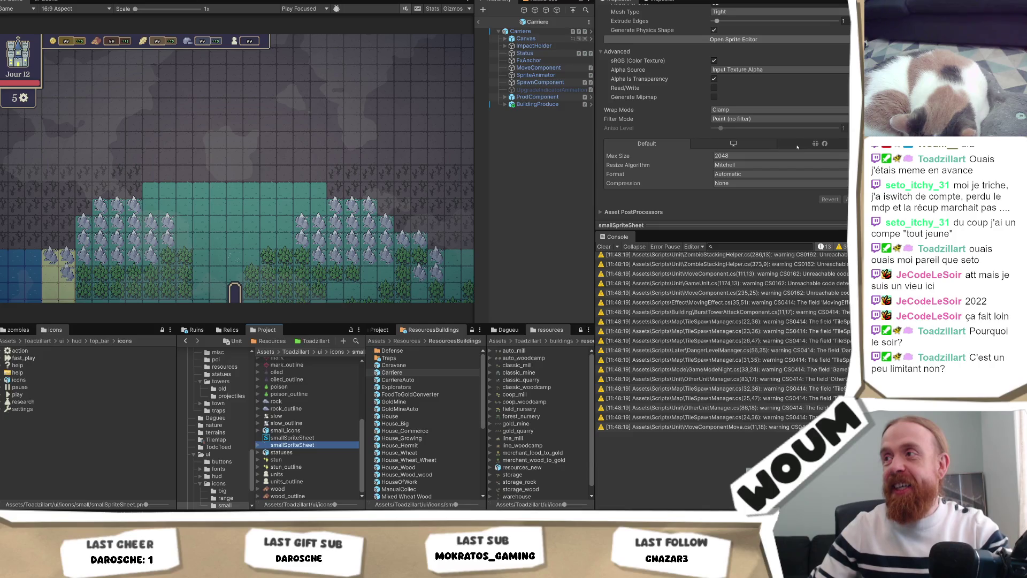
pyautogui.scroll(3, 795, 150)
pyautogui.click(733, 107)
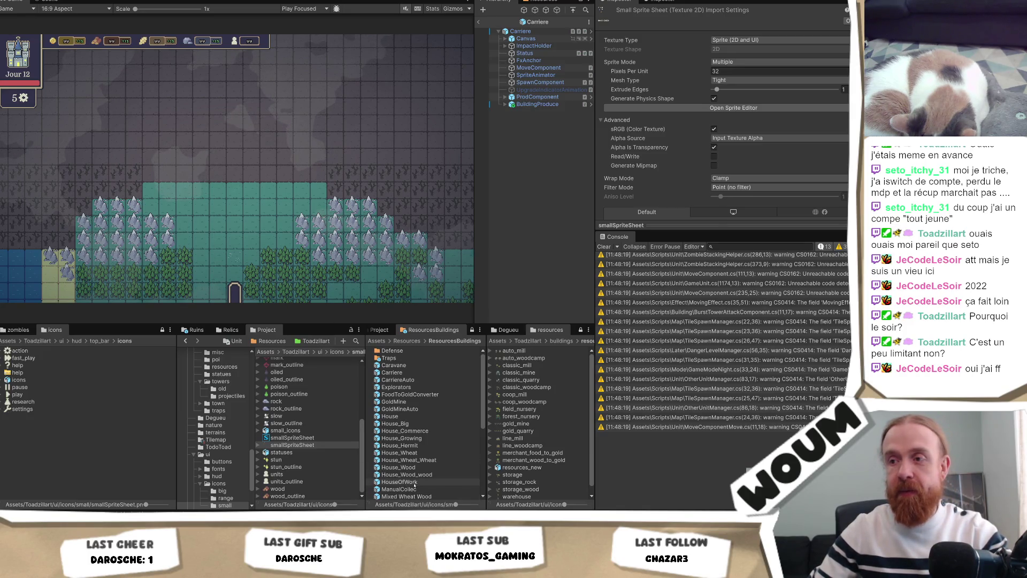
pyautogui.click(721, 109)
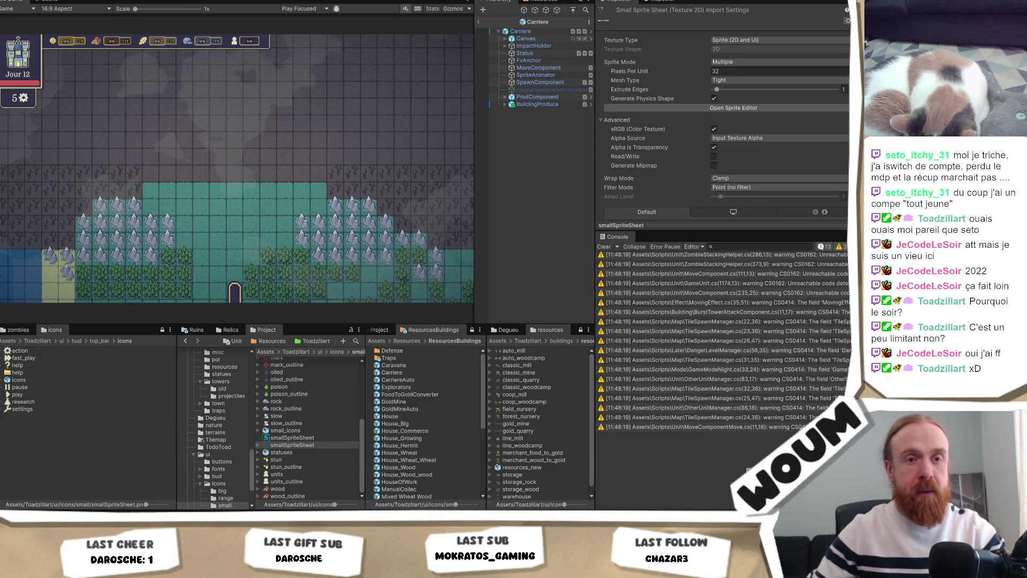
pyautogui.click(293, 438)
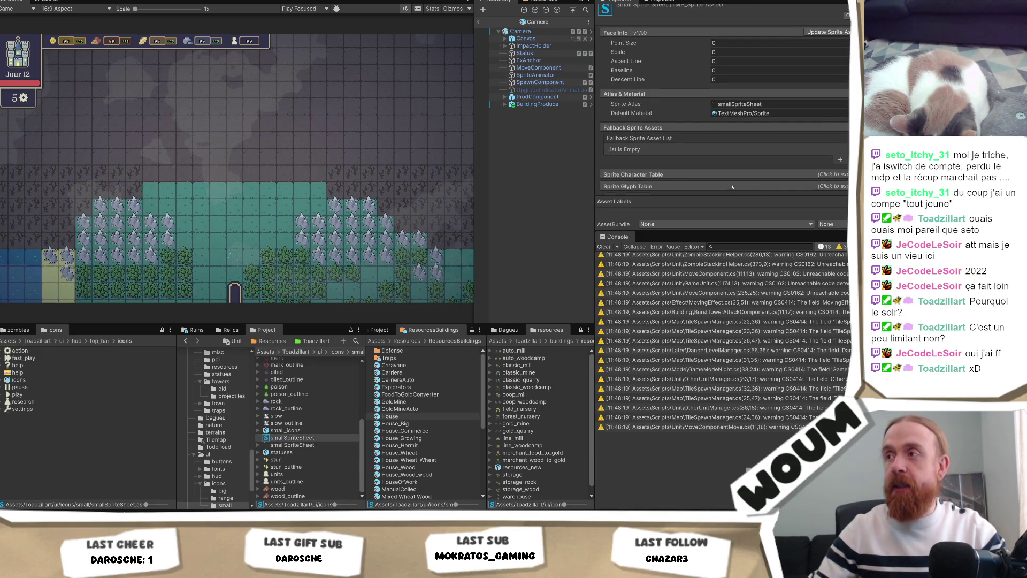
# Expand the Sprite Glyph Table, go to its second page and select glyph #13
pyautogui.click(750, 191)
pyautogui.scroll(-5, 750, 190)
pyautogui.scroll(-3, 750, 190)
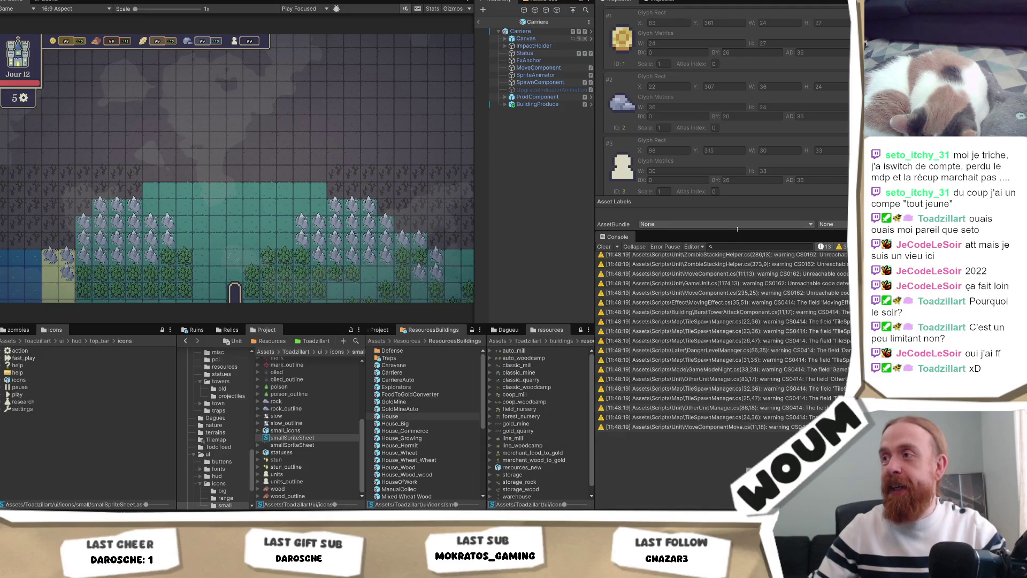
pyautogui.moveTo(737, 230); pyautogui.dragTo(738, 373)
pyautogui.scroll(5, 743, 105)
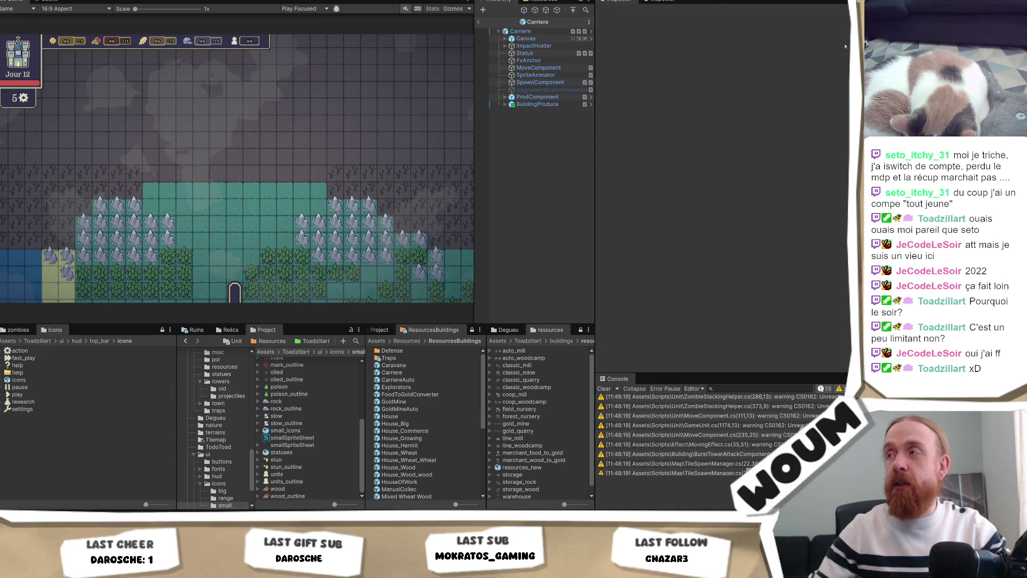
pyautogui.scroll(-15, 779, 142)
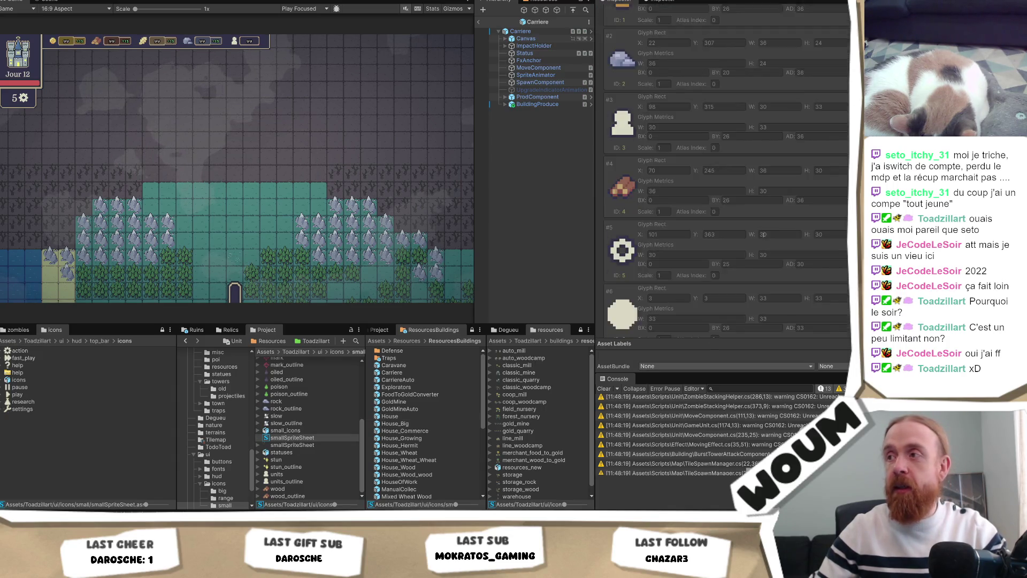
pyautogui.scroll(-3, 769, 247)
pyautogui.click(824, 306)
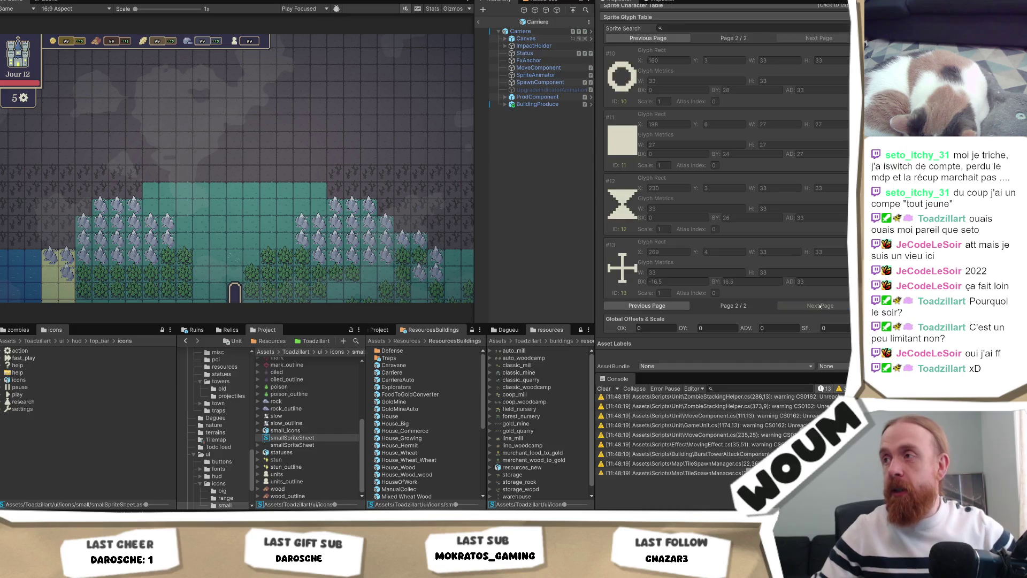
pyautogui.click(654, 281)
# Set glyph #13's bearings to BX 0 and BY 26
pyautogui.click(675, 282)
pyautogui.click(676, 281)
pyautogui.write('0')
pyautogui.click(750, 282)
pyautogui.write('3')
pyautogui.press('BackSpace')
pyautogui.press('BackSpace')
pyautogui.write('26')
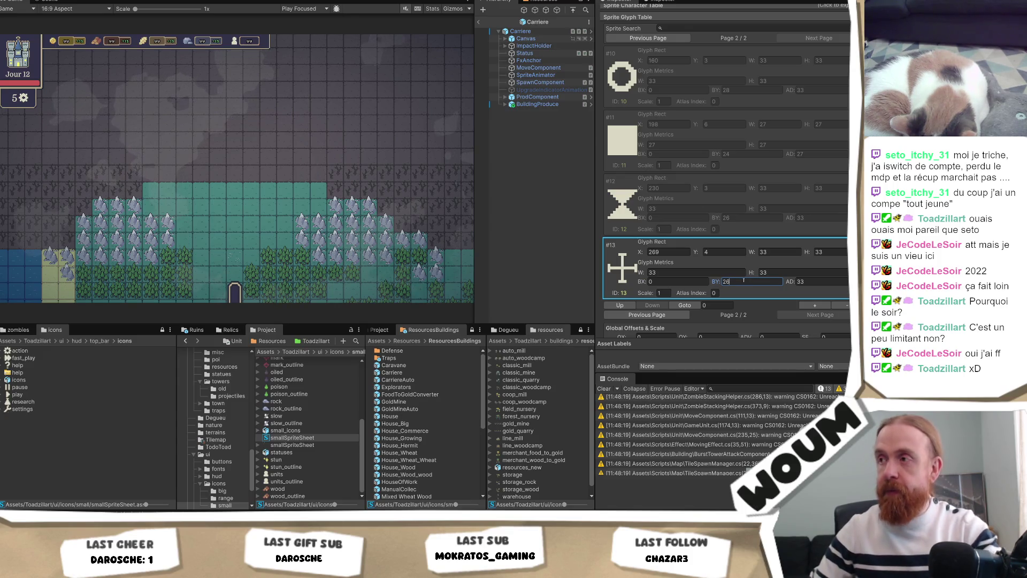
pyautogui.click(743, 270)
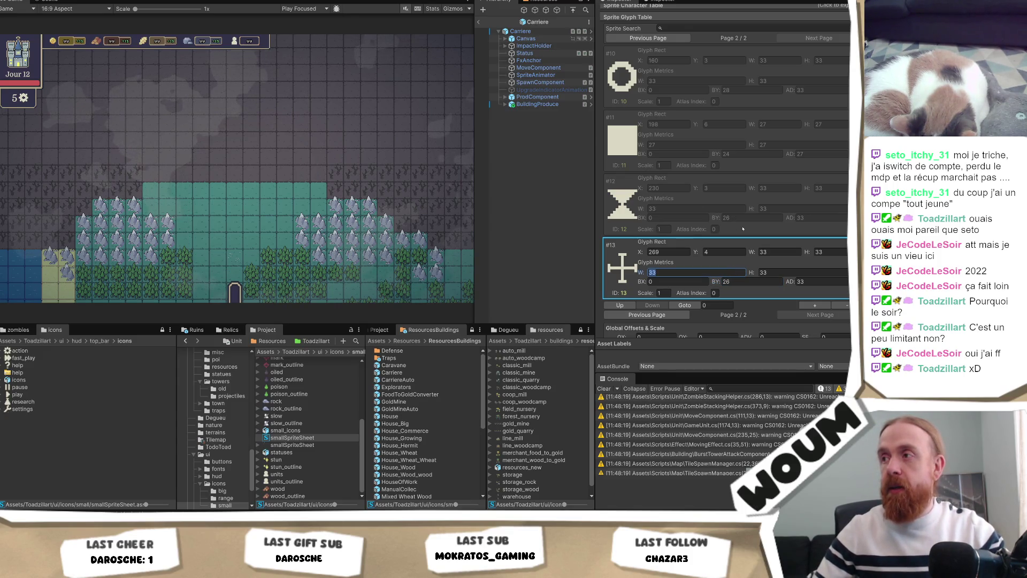
pyautogui.press('Return')
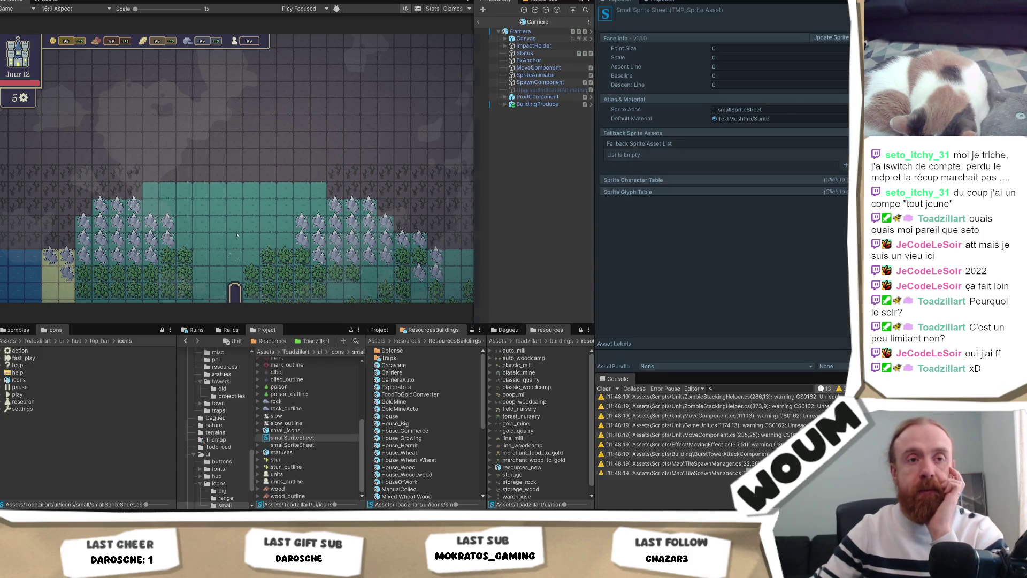
# Start play mode, place the town center, take the Miner relic and place a tower
pyautogui.click(235, 255)
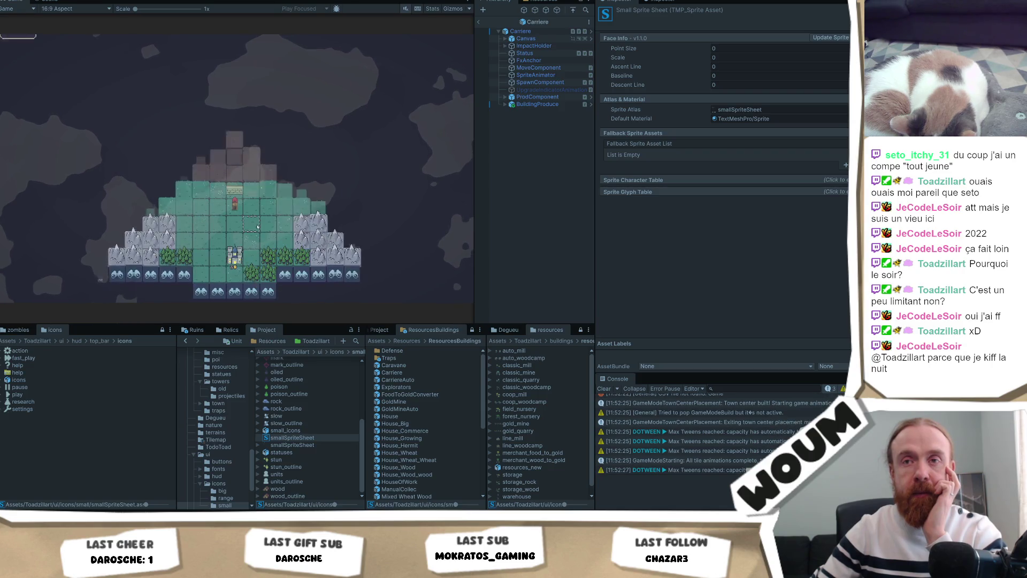
pyautogui.click(251, 207)
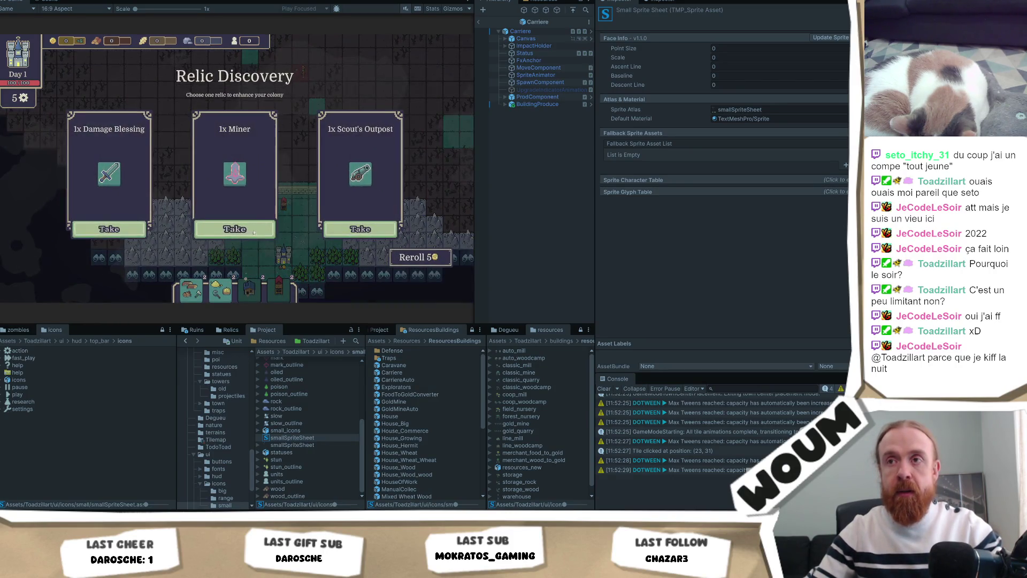
pyautogui.click(235, 228)
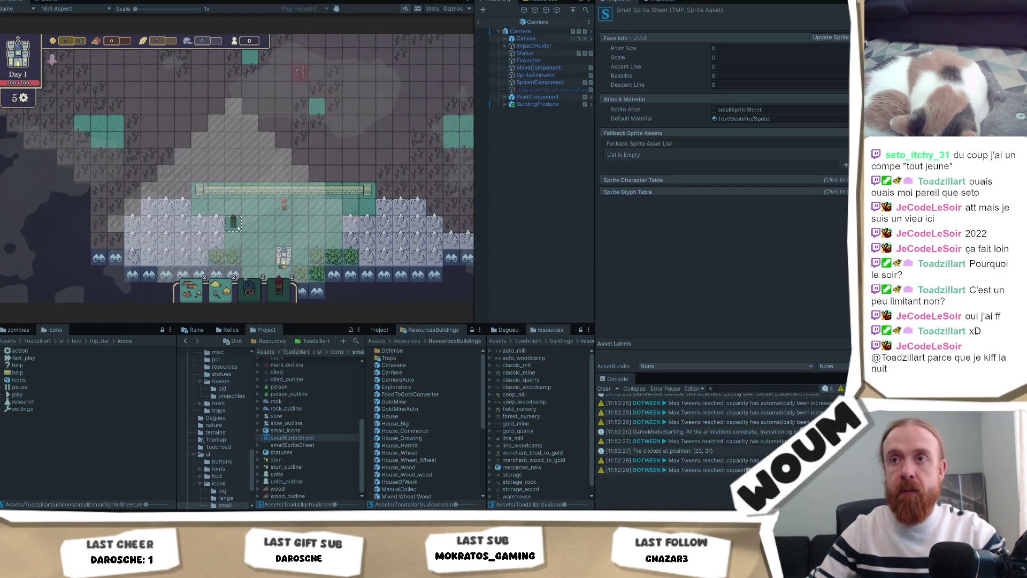
pyautogui.click(235, 225)
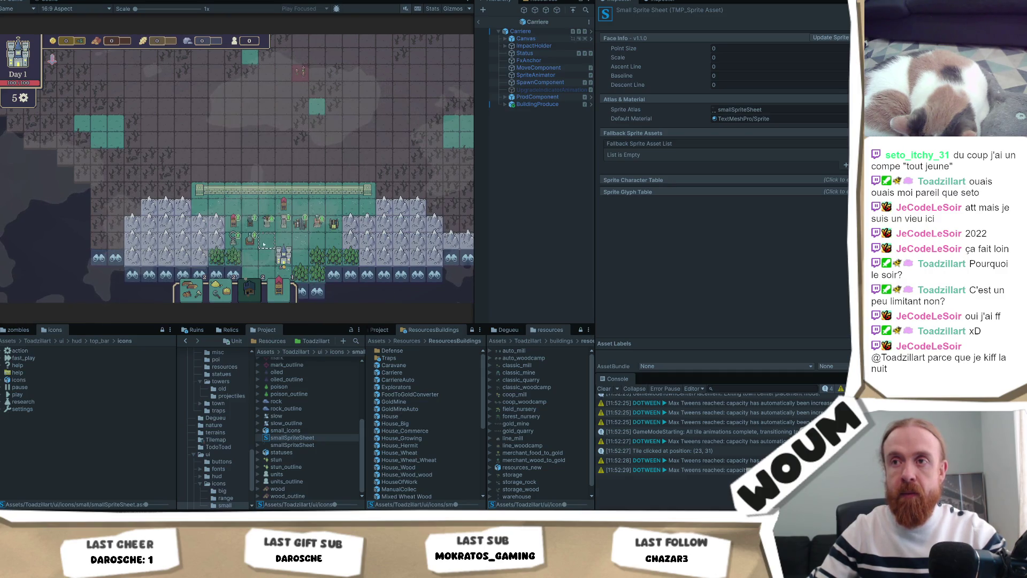
# Move the tower one tile right and check the towers' tooltips for the plus icon
pyautogui.click(266, 240)
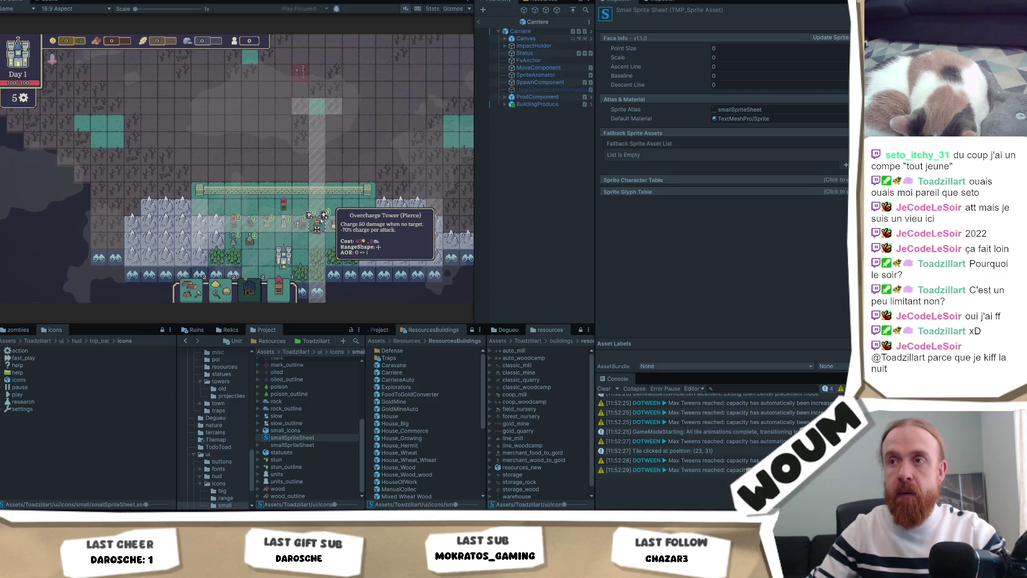
pyautogui.click(328, 235)
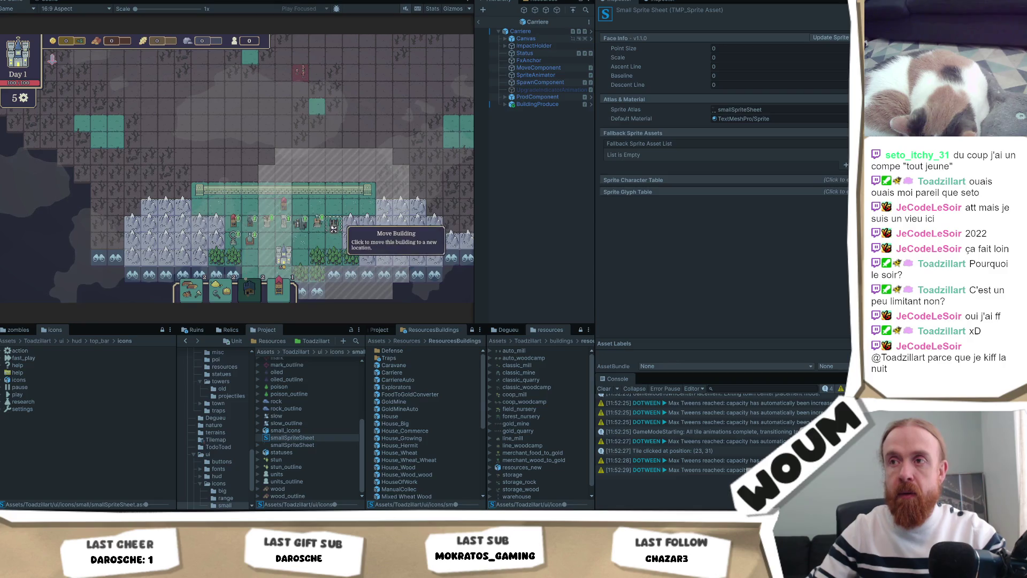
pyautogui.moveTo(309, 222)
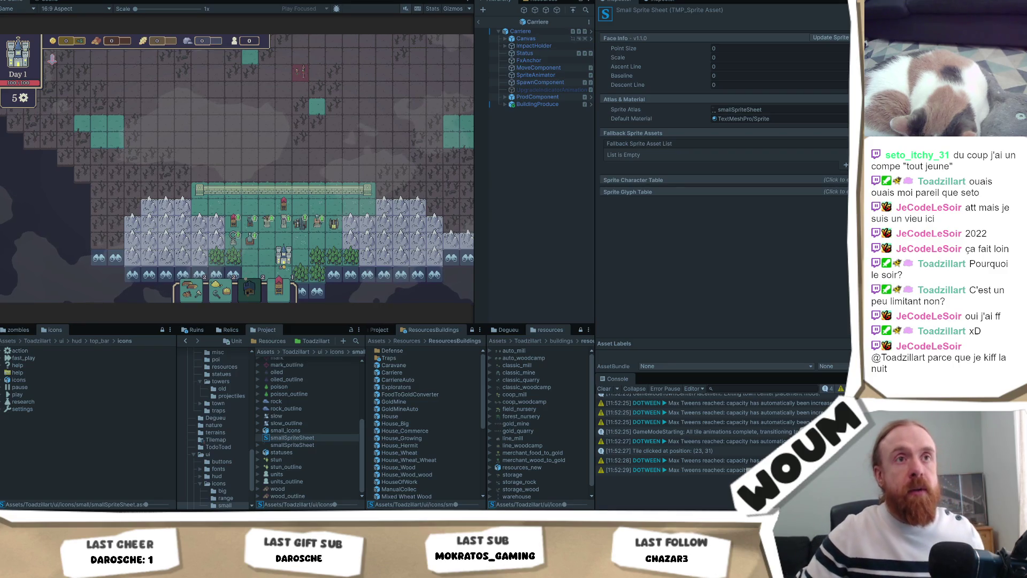
pyautogui.moveTo(249, 229)
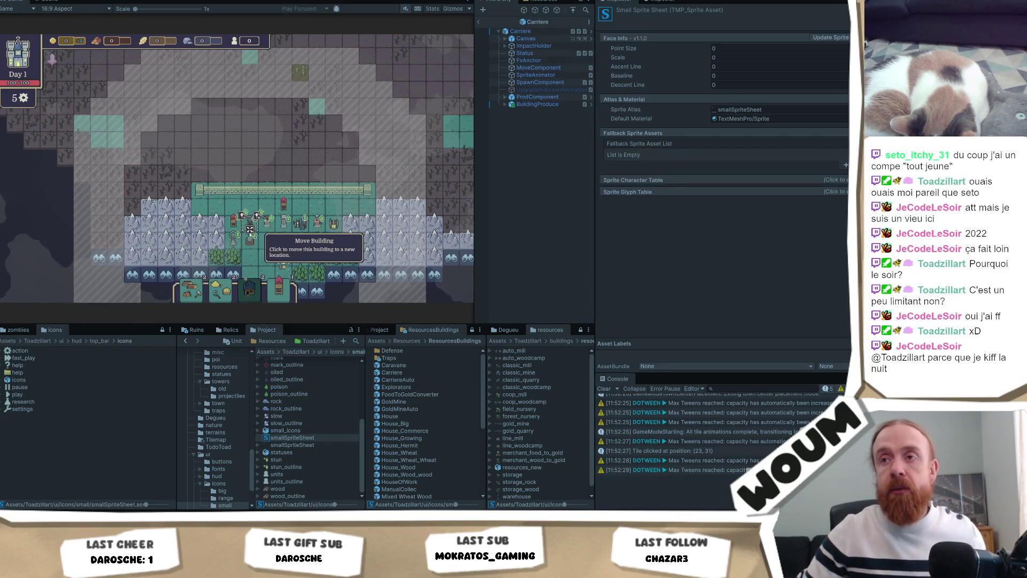
# Locate the BuildingMove button under the Carriere building's Canvas and open the prefab for editing
pyautogui.click(522, 32)
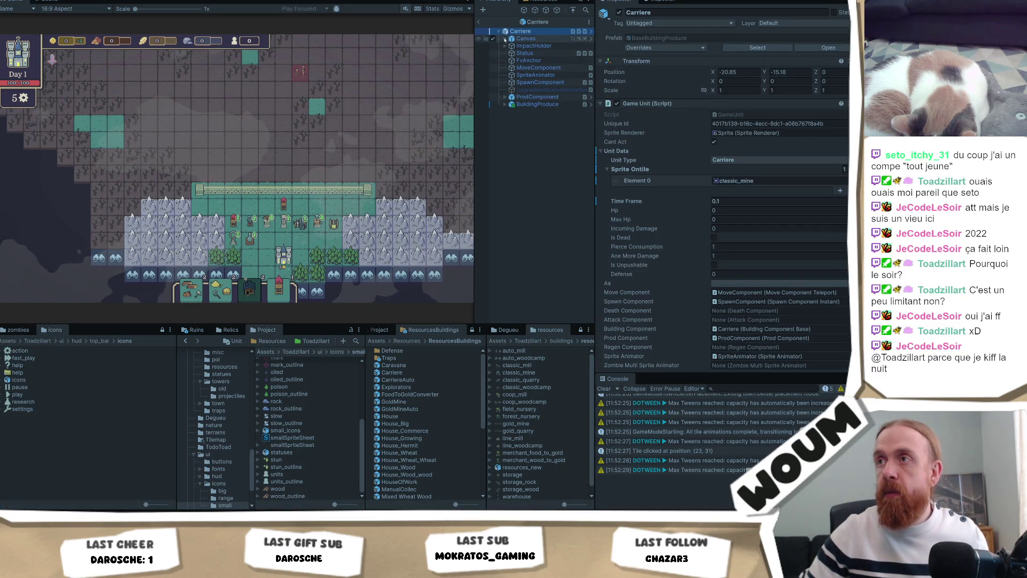
pyautogui.click(506, 39)
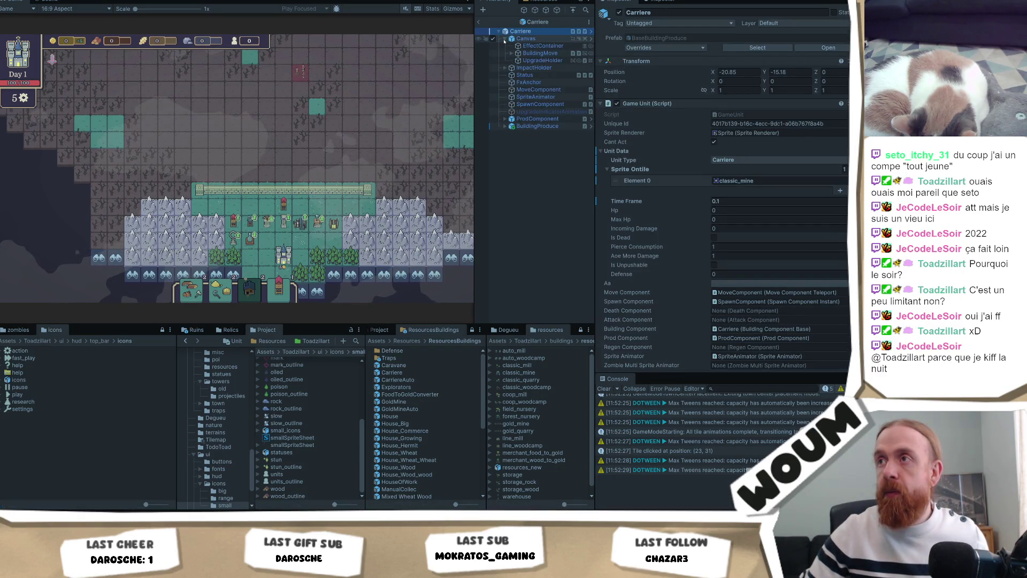
pyautogui.click(540, 53)
pyautogui.click(48, 2)
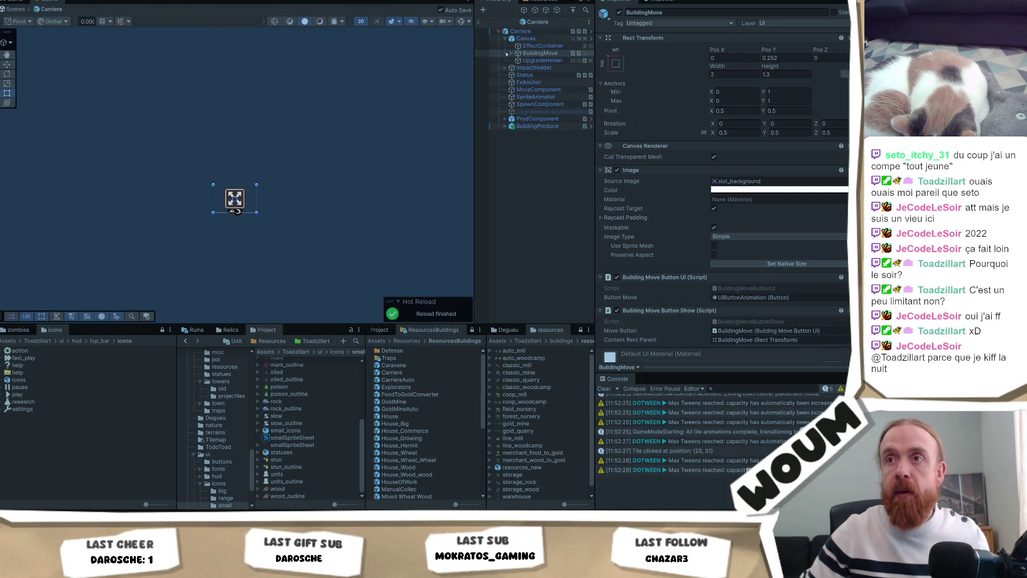
pyautogui.click(511, 53)
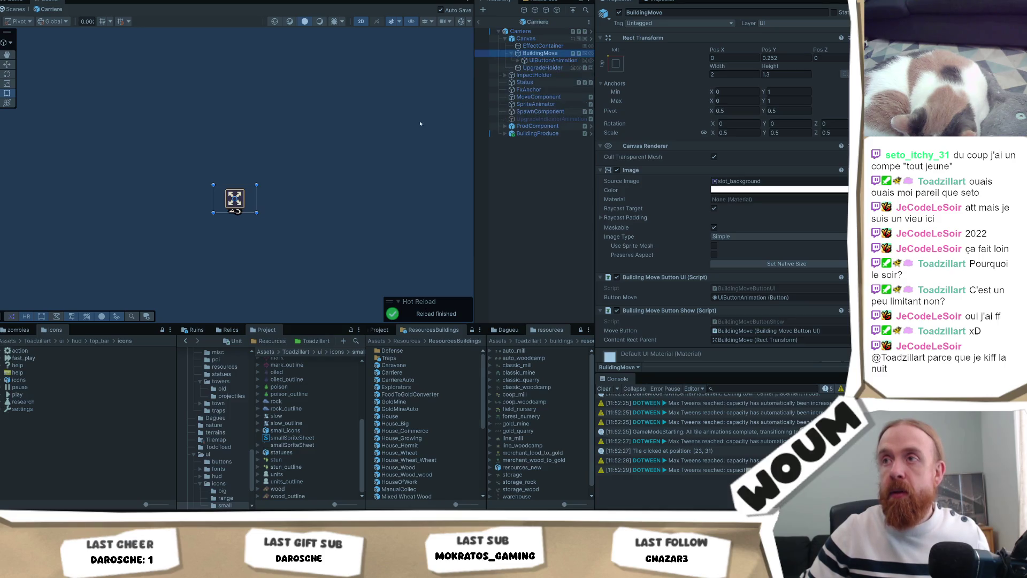
pyautogui.click(528, 30)
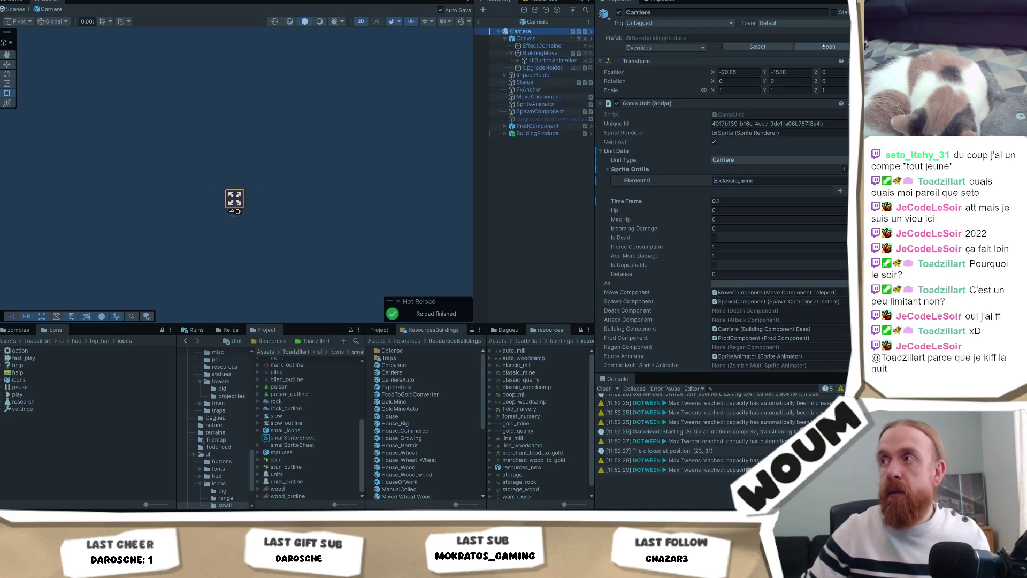
pyautogui.click(827, 47)
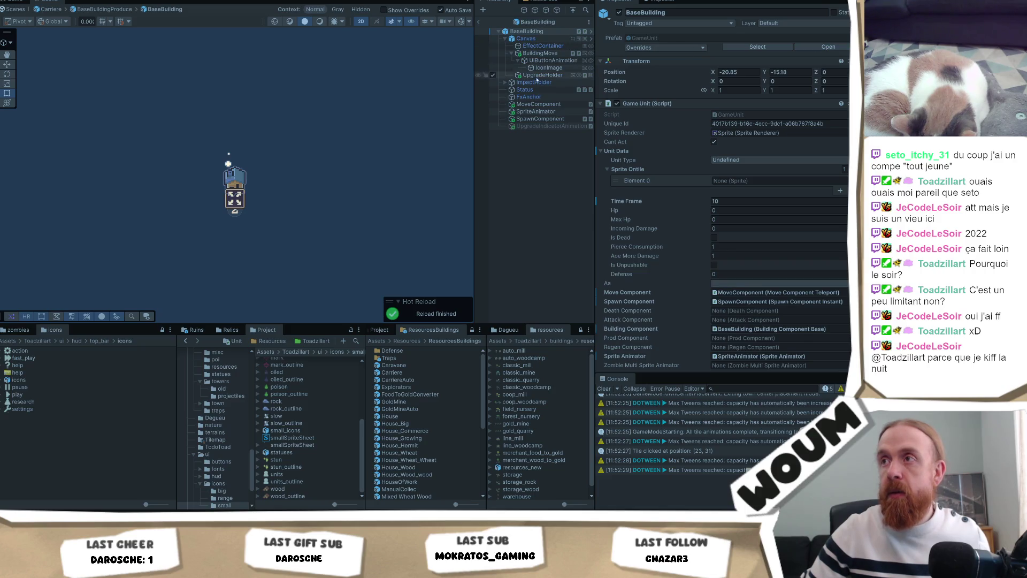
# Set the BuildingMove button's Pos Y to 0.1 and return to the testmap scene
pyautogui.click(543, 76)
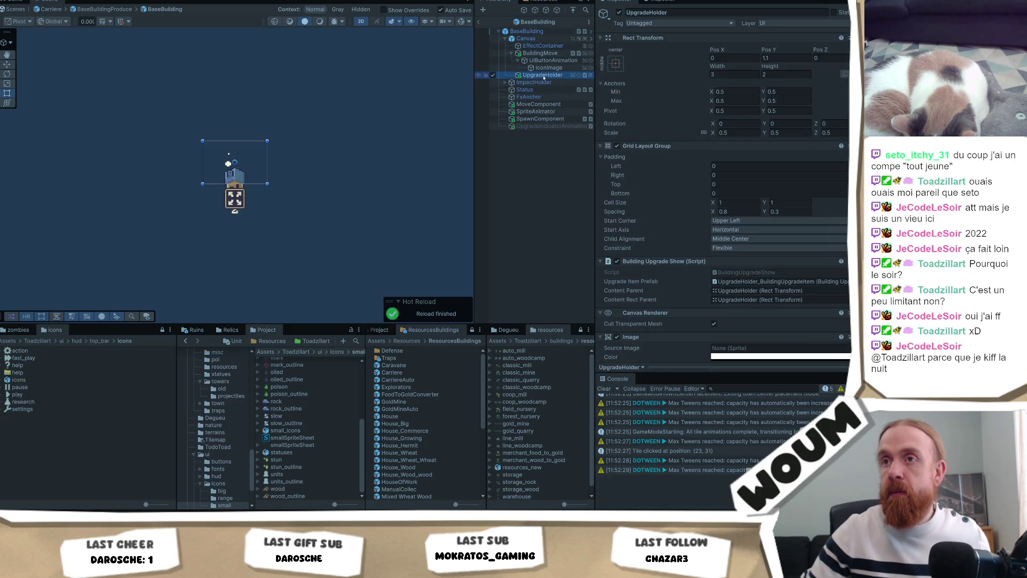
pyautogui.click(540, 53)
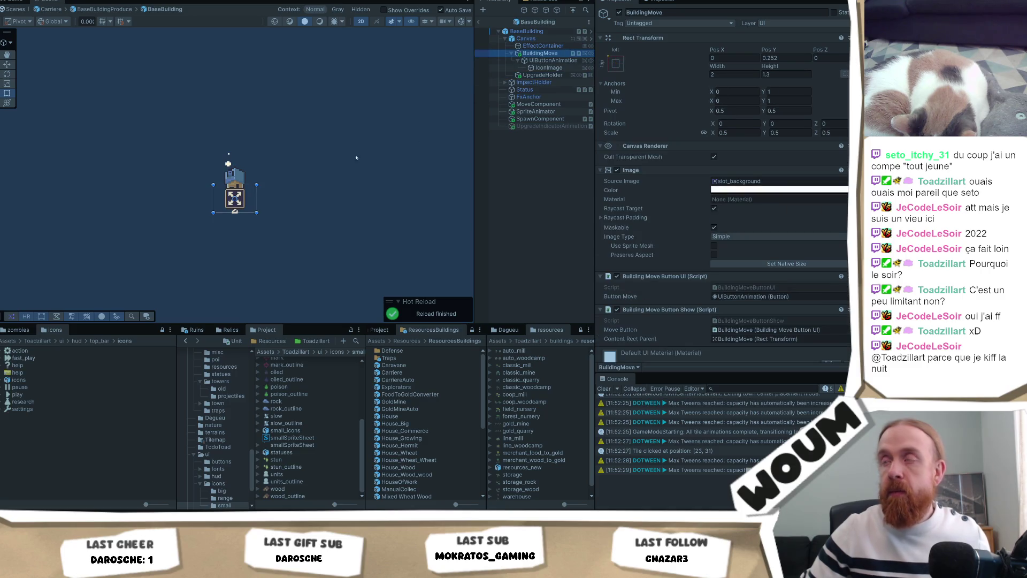
pyautogui.click(790, 57)
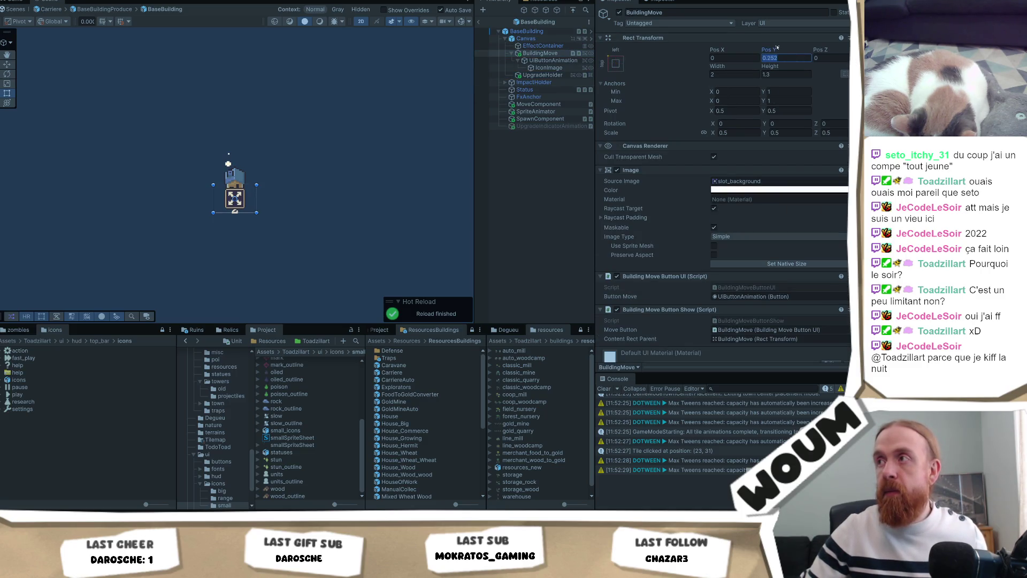
pyautogui.write('0')
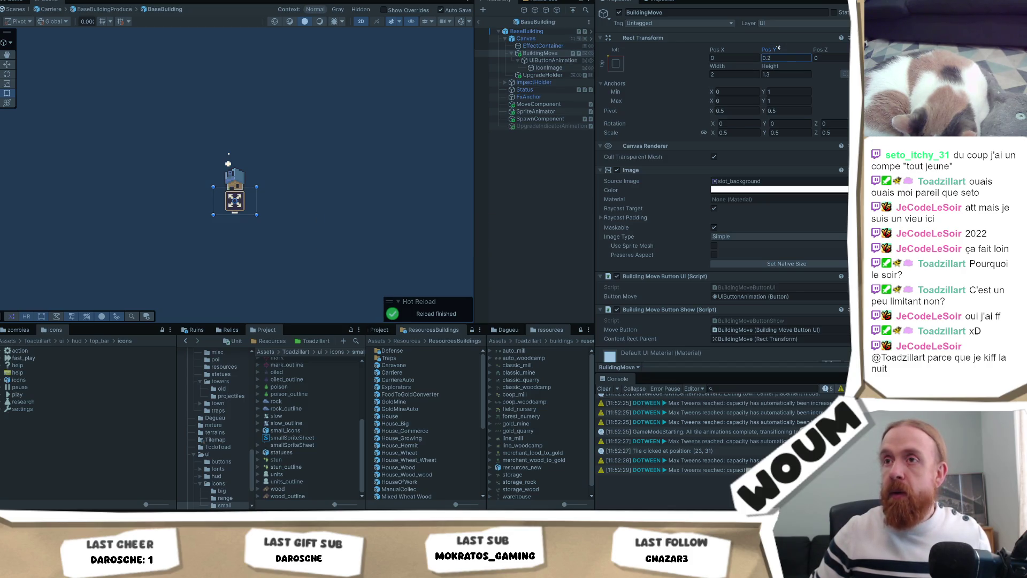
pyautogui.press('BackSpace')
pyautogui.write('1')
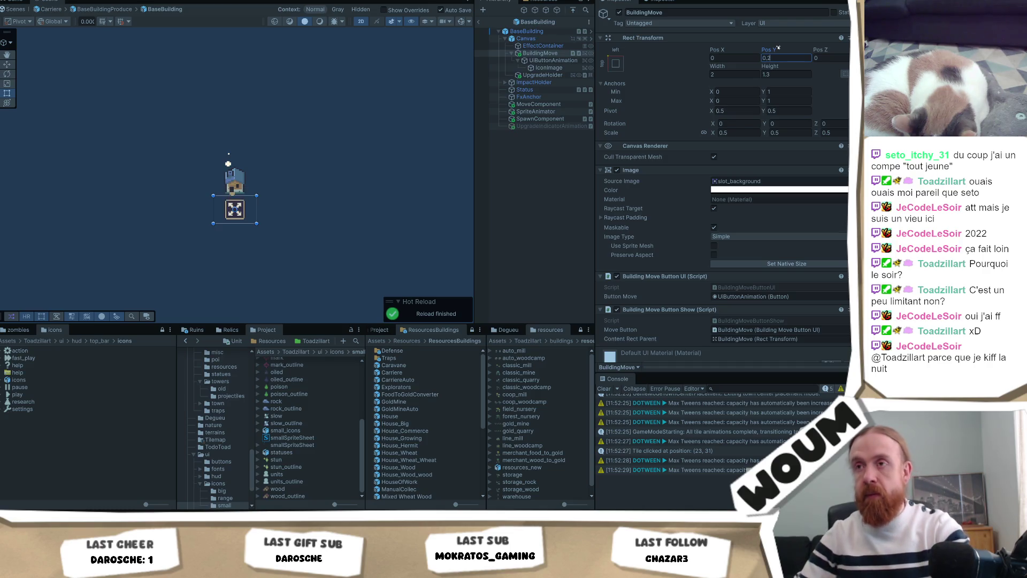
pyautogui.click(479, 22)
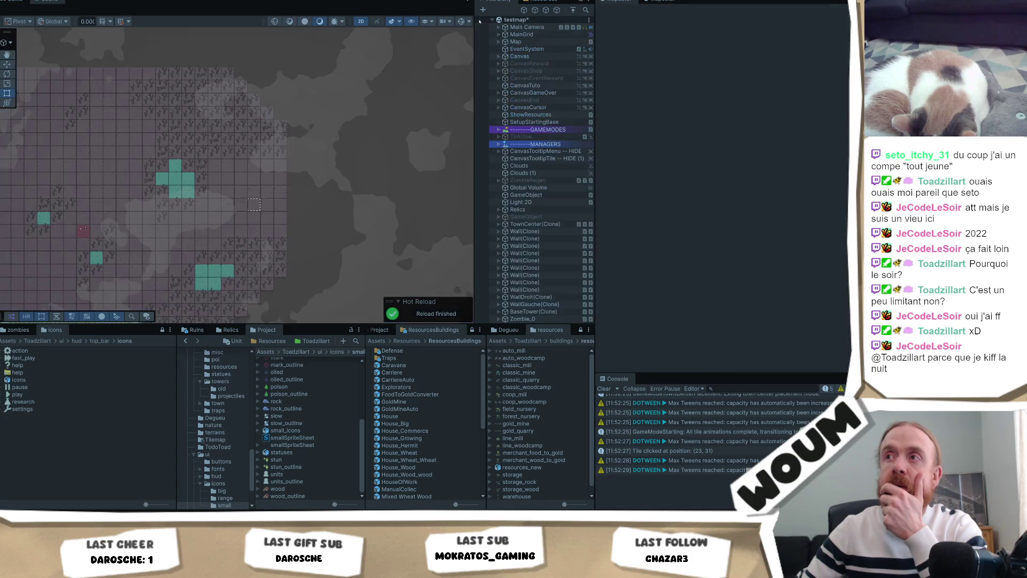
# Select the BackgroundTilemap object under MainGrid
pyautogui.rightClick(232, 219)
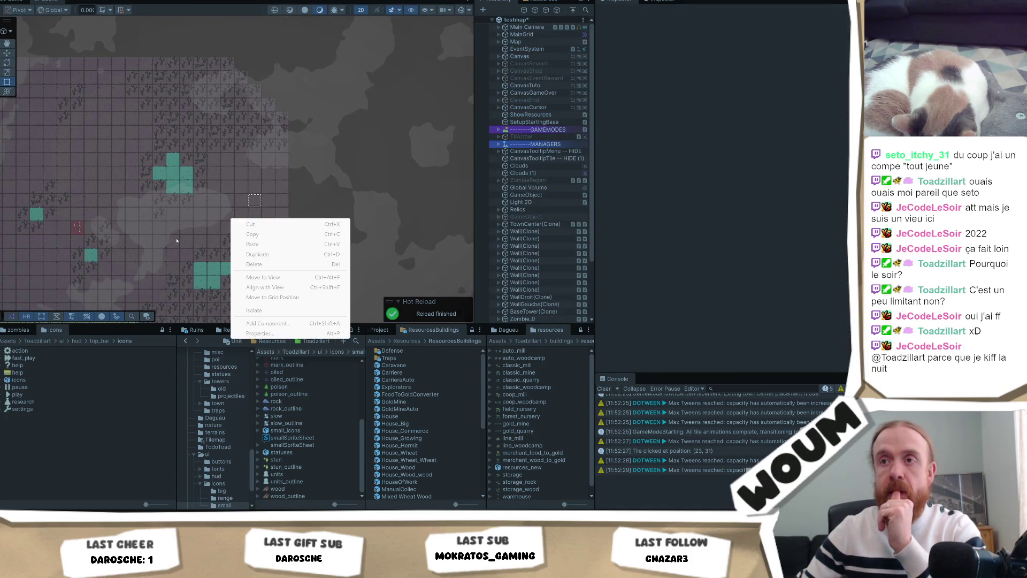
pyautogui.click(177, 241)
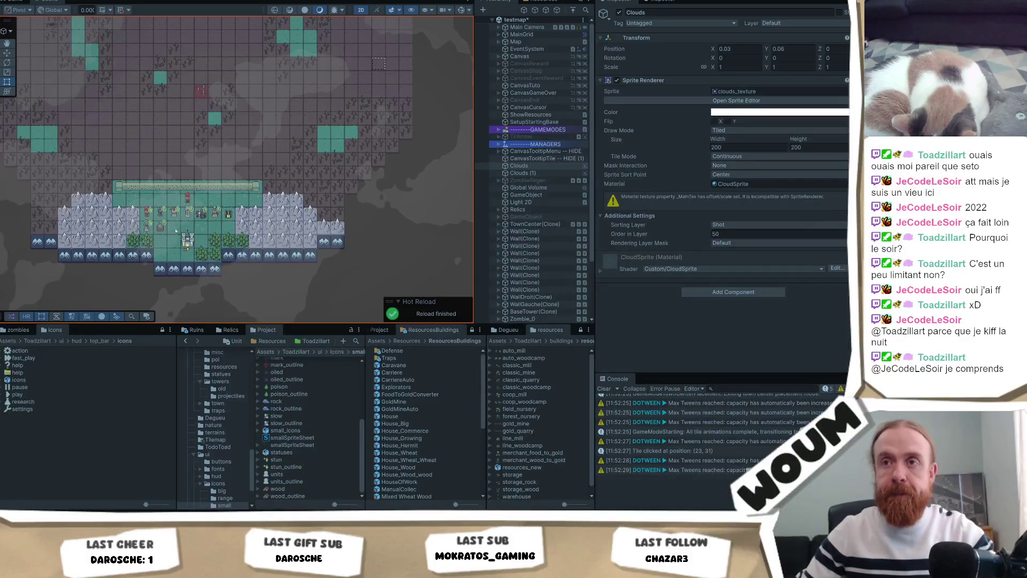
pyautogui.click(174, 231)
# Play the game, place a building on a green tile, check its Move option, then stop playing
pyautogui.click(21, 2)
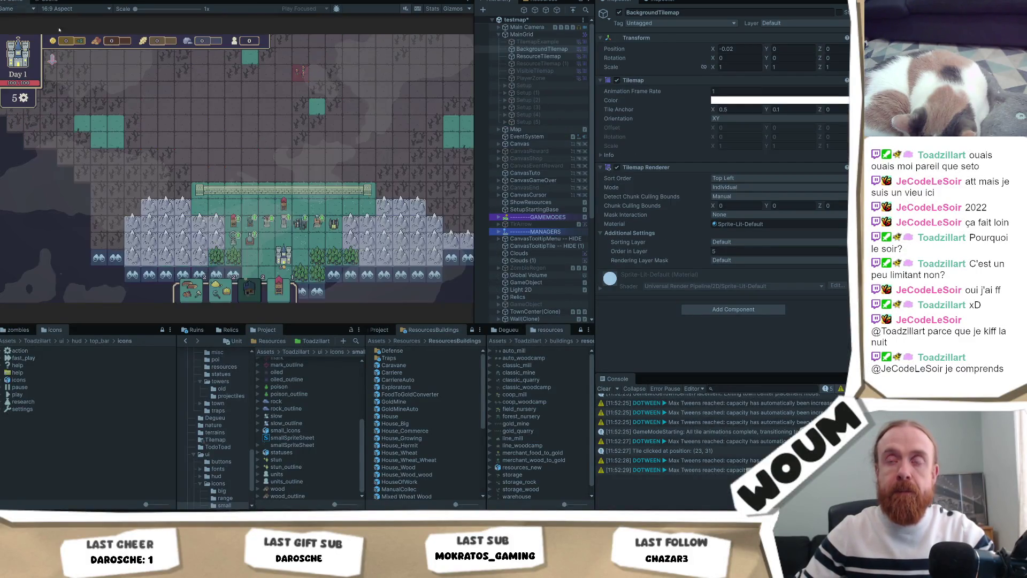
pyautogui.moveTo(249, 289); pyautogui.dragTo(271, 241)
pyautogui.click(272, 241)
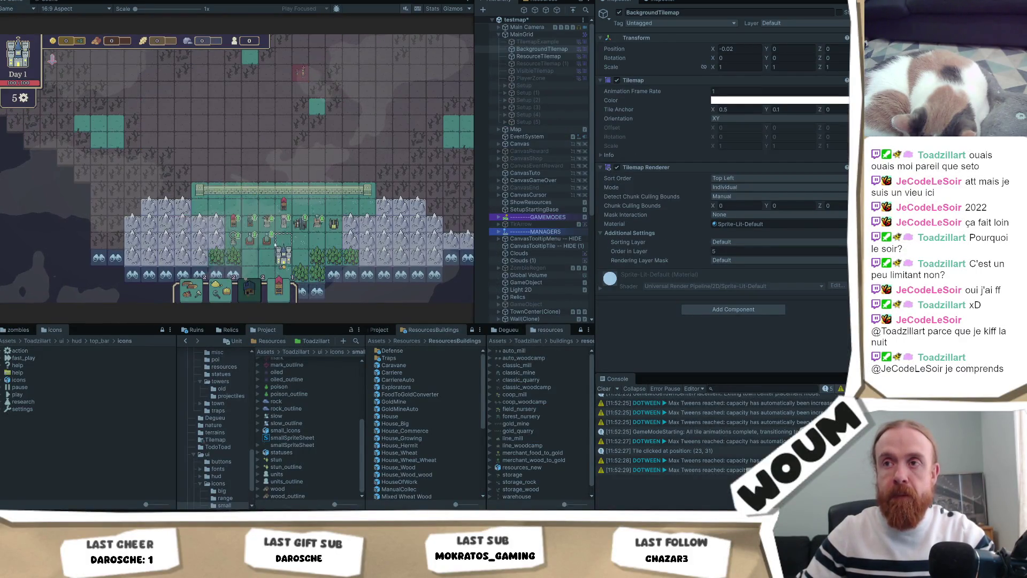
pyautogui.click(267, 250)
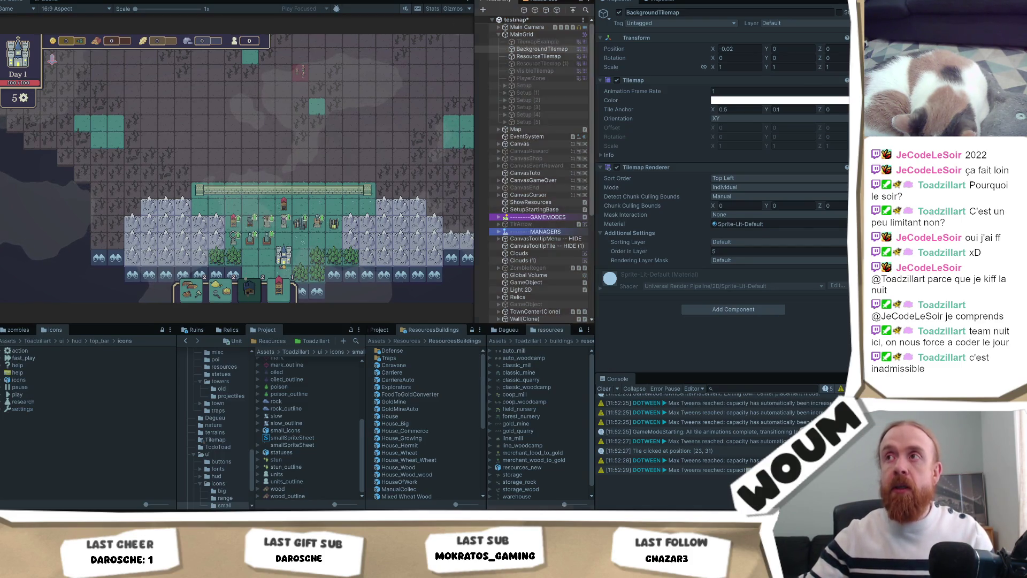
pyautogui.hotkey('ctrl', 'p')
pyautogui.click(543, 115)
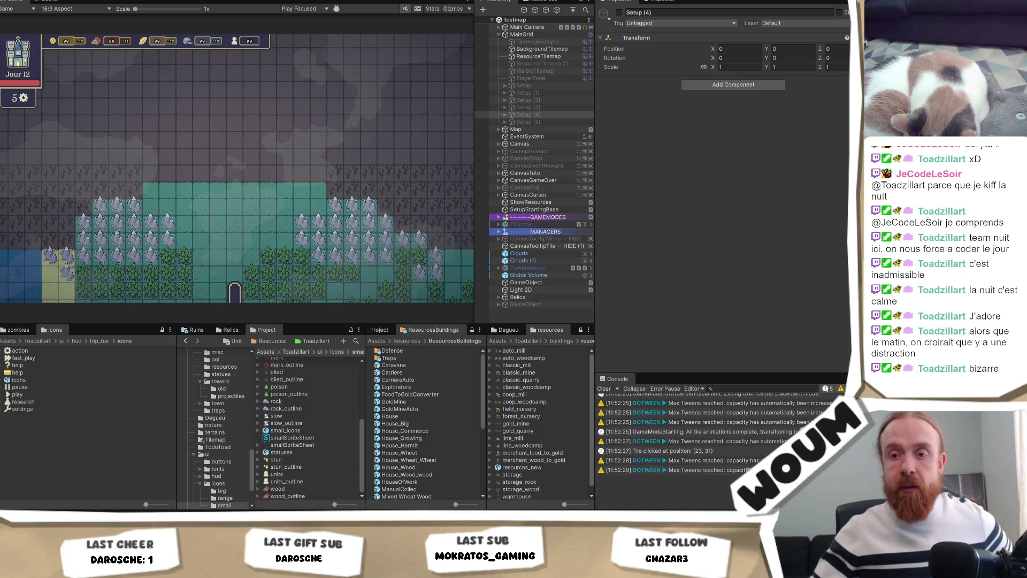
# Leave Unity for the browser window holding the Codecks board
pyautogui.click(132, 476)
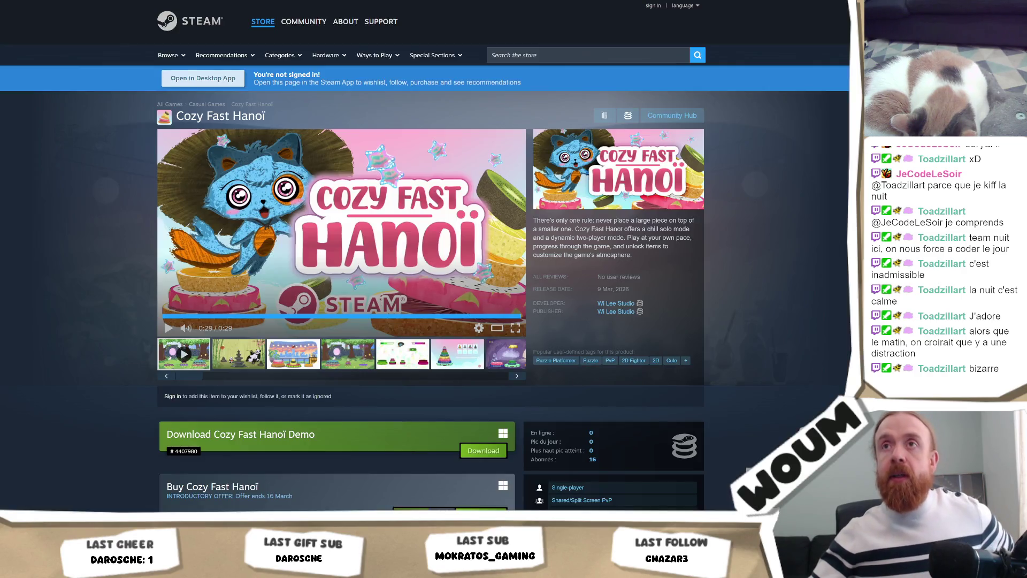
pyautogui.hotkey('alt', 'Tab')
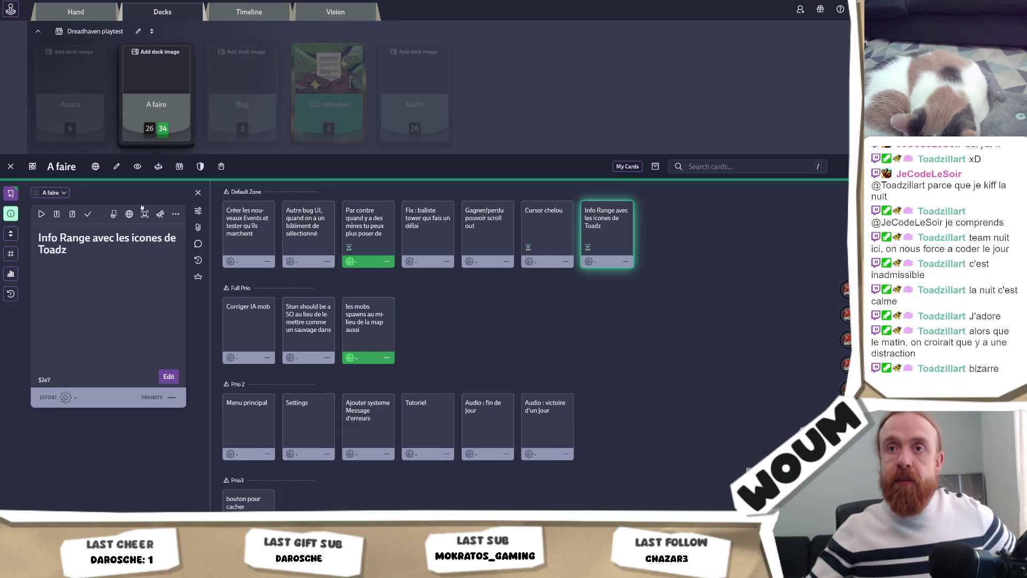
# Mark the 'Info Range avec les icones de Toadz' card done, then open the 'Fix : baliste tower' card
pyautogui.click(87, 214)
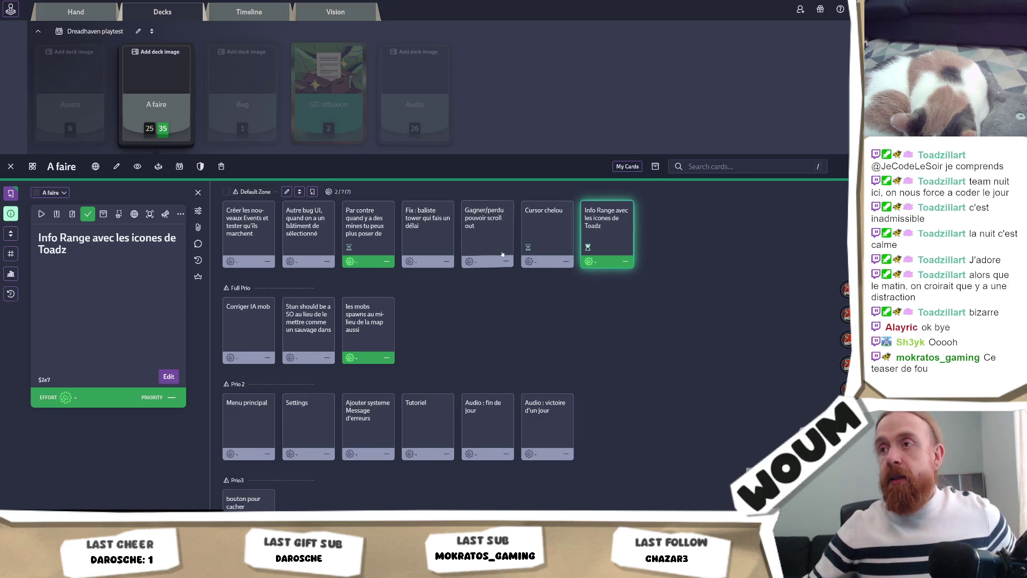
pyautogui.click(426, 249)
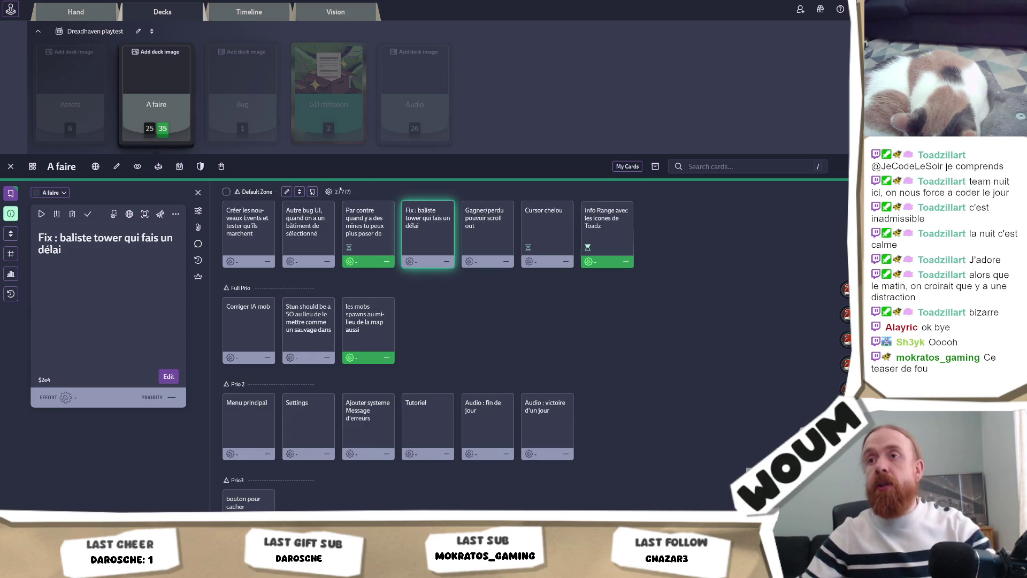
# Save the prefilled wheat resource card, then add a card titled 'Erreur construction fail info'
pyautogui.click(312, 192)
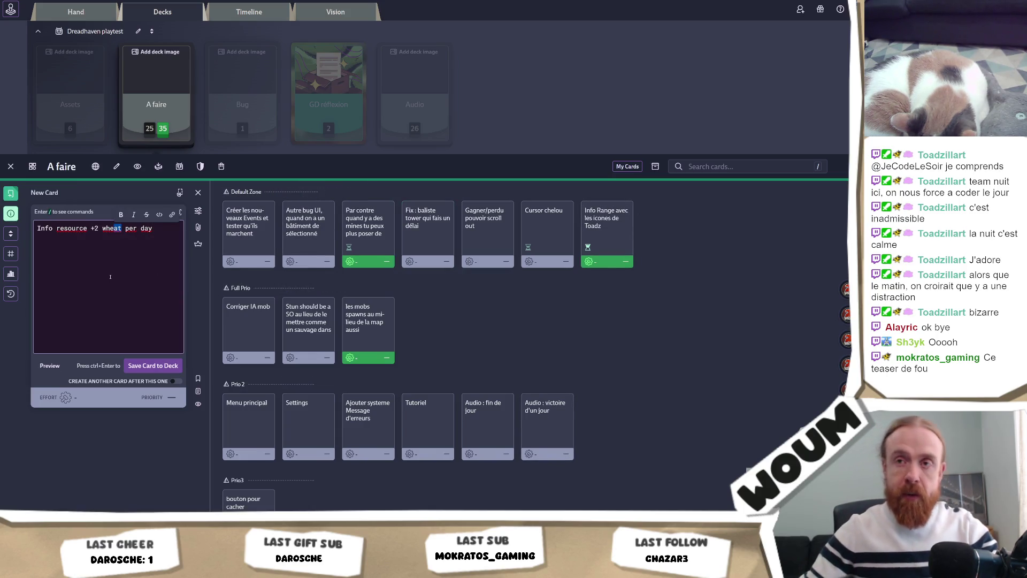
pyautogui.click(156, 365)
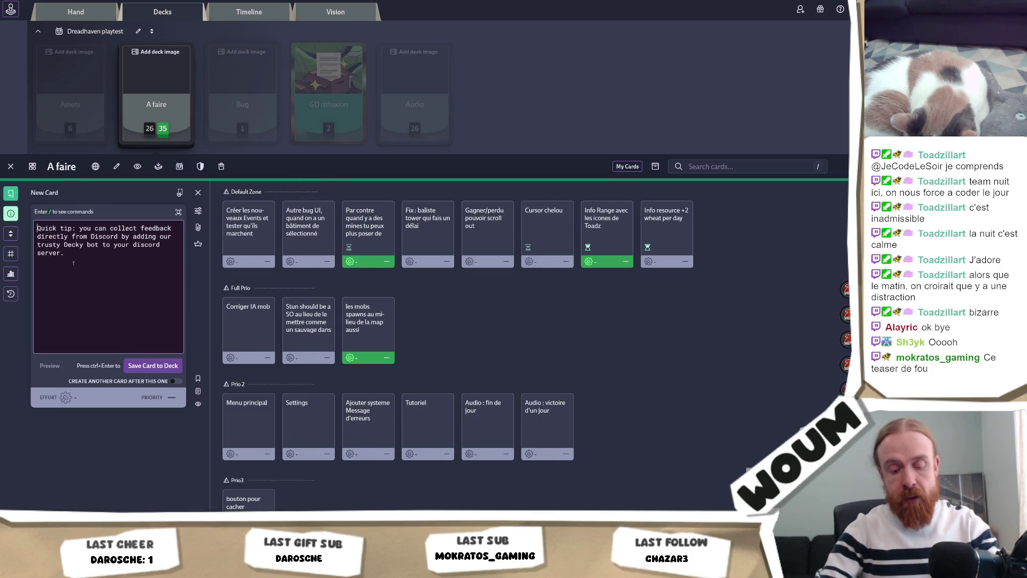
pyautogui.write('Construction')
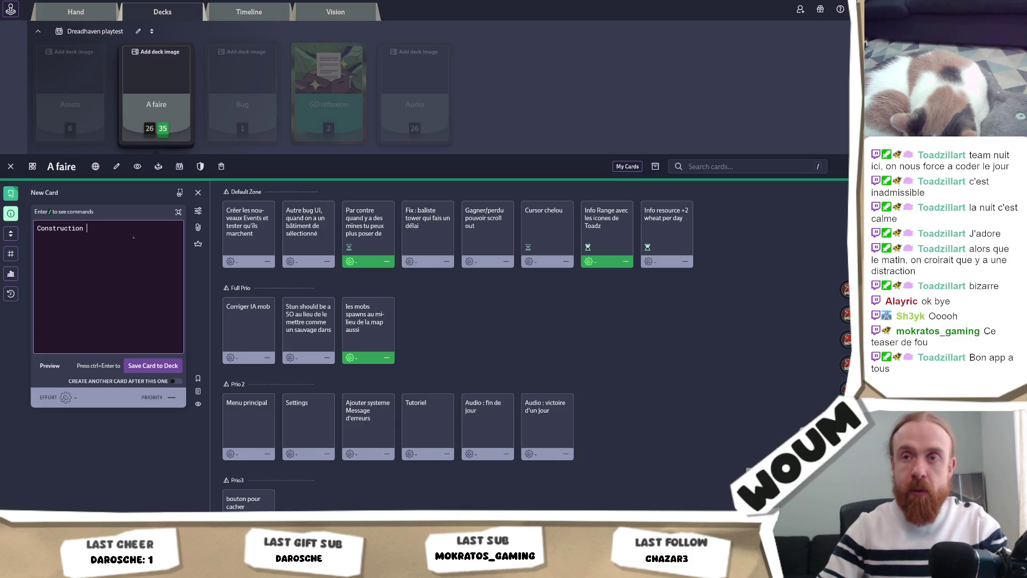
pyautogui.hotkey('ctrl', 'a')
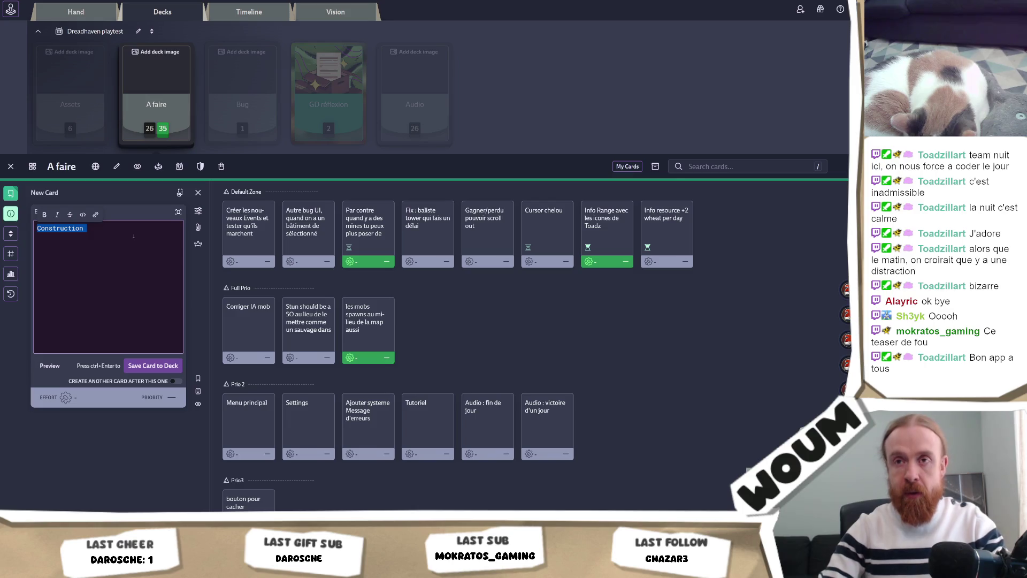
pyautogui.write('E')
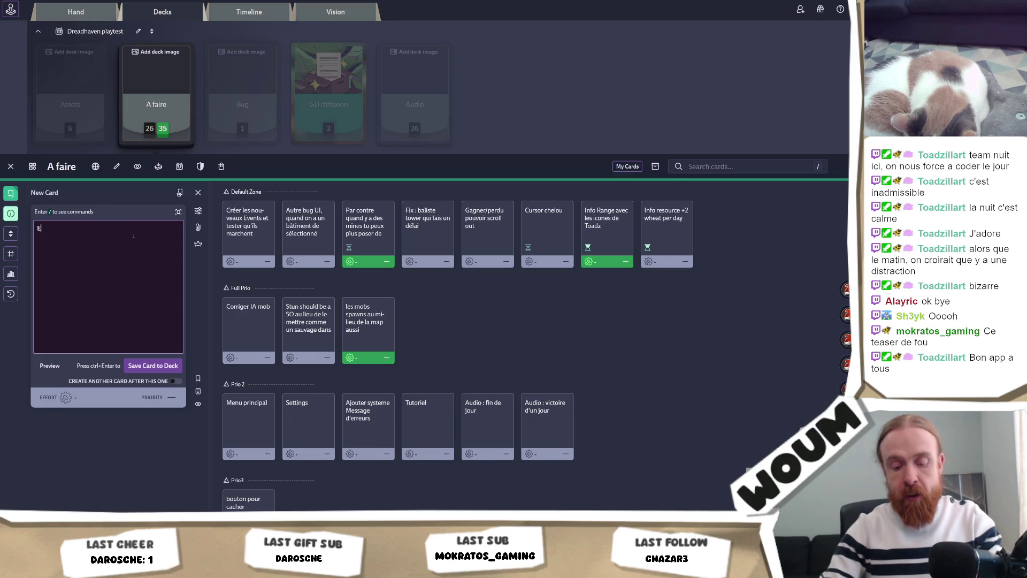
pyautogui.write('rreur constructi')
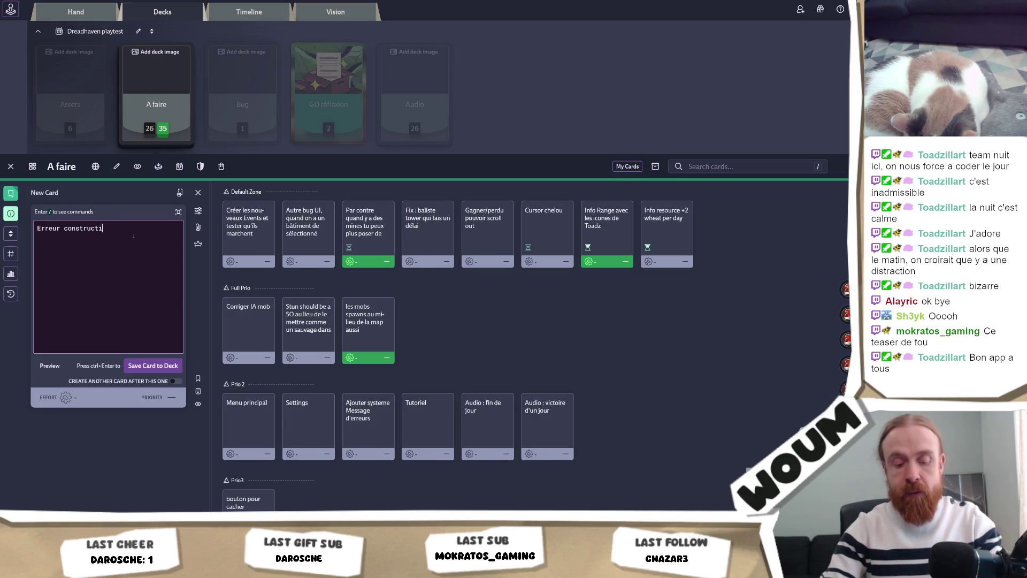
pyautogui.write('on fail info')
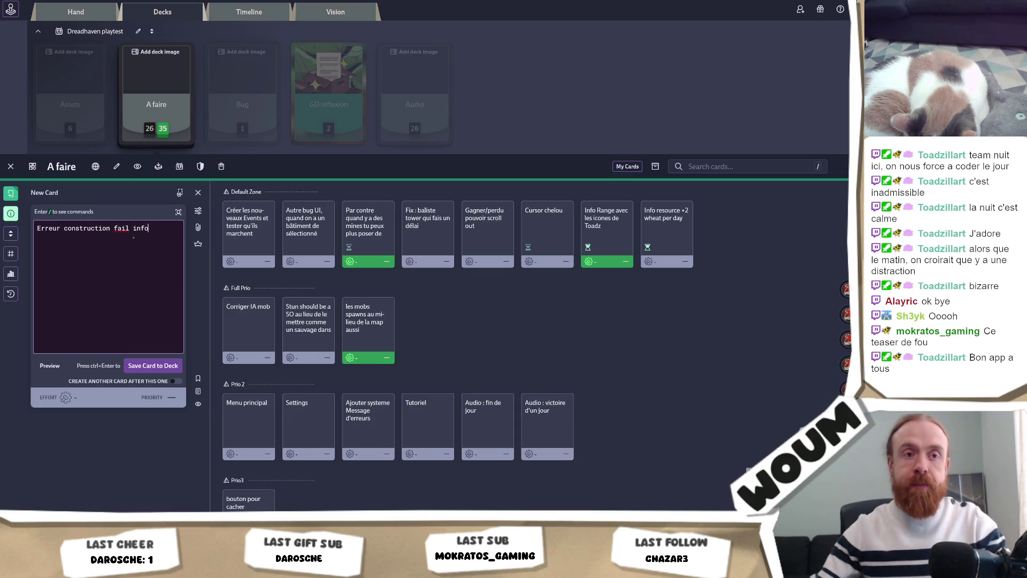
pyautogui.click(135, 365)
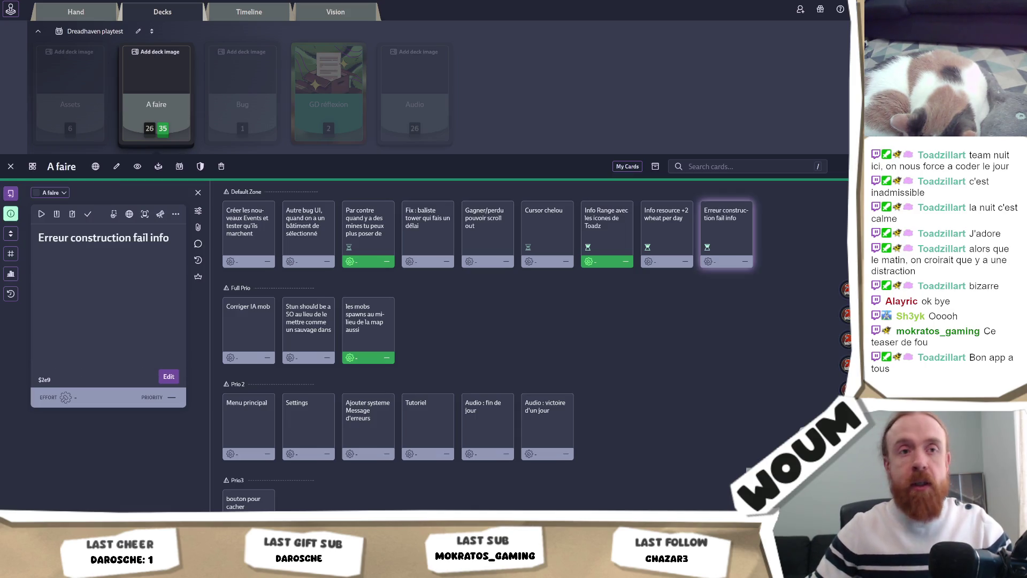